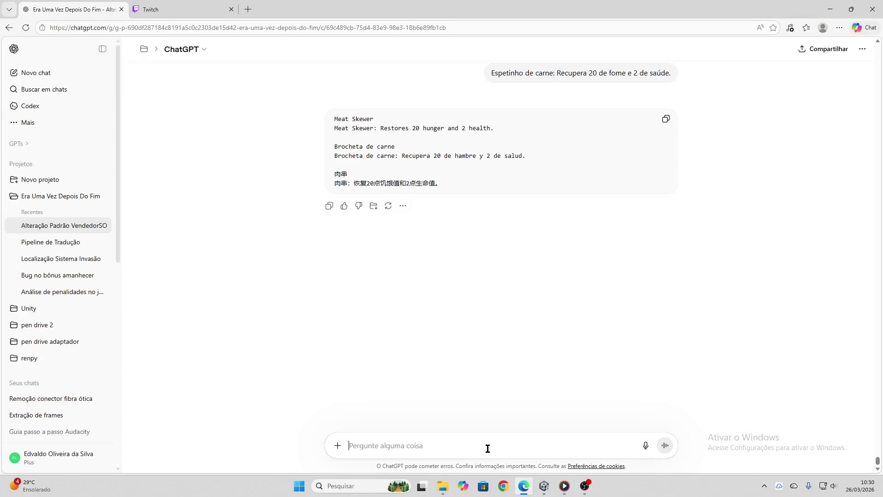
Send 'Pão com ervas: Recupera 25 de fome e 2 de saúde.' to ChatGPT for translation
type("Pão com ervas: Recupera 25 de fome e 2 de saúde.")
key("Return")
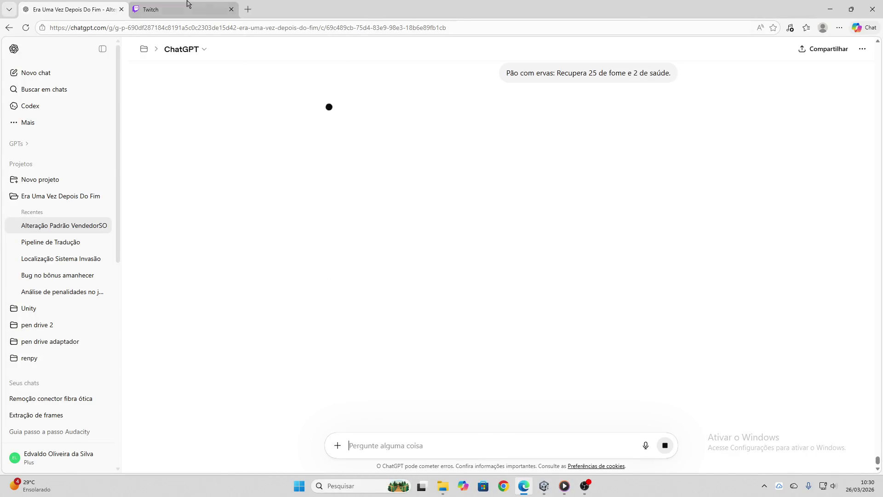
left_click(187, 10)
left_click(103, 9)
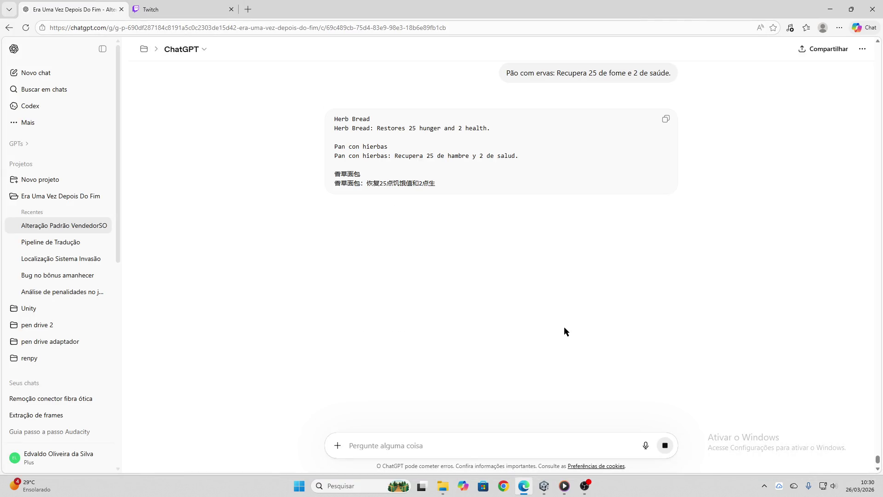
Fill the En US name and description with the Herb Bread translation, split across both fields
left_click_drag(492, 128, 324, 121)
key("ctrl+c")
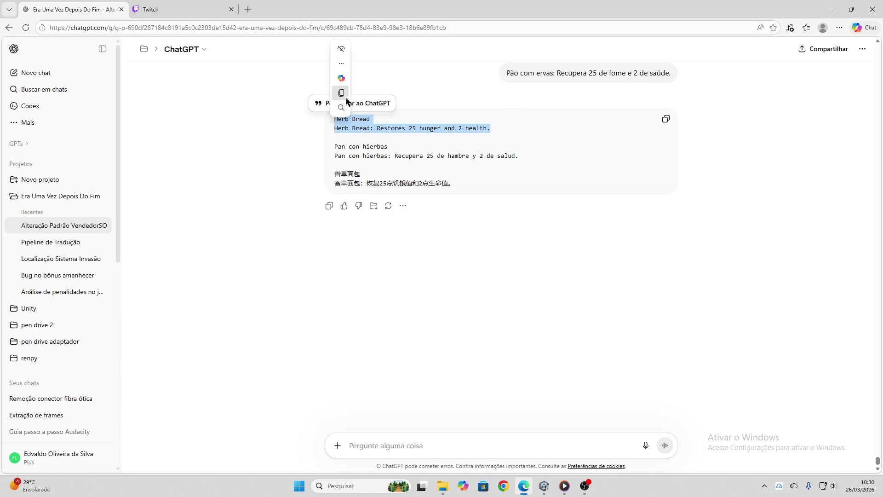
left_click(545, 486)
left_click(656, 212)
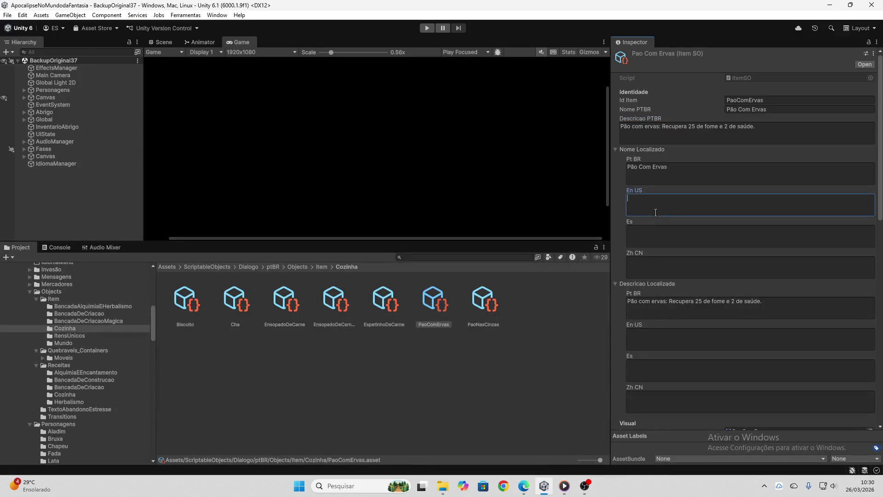
key("ctrl+v")
left_click_drag(765, 205, 466, 211)
key("ctrl+x")
left_click(696, 345)
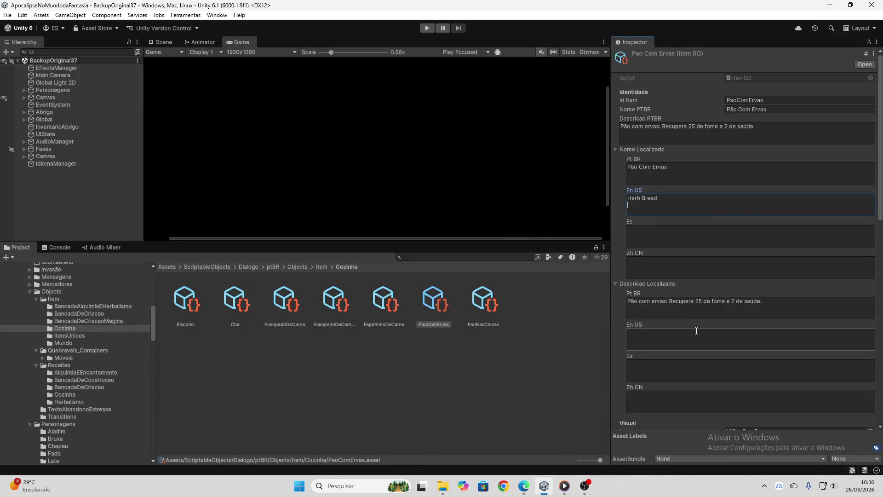
key("ctrl+v")
Put 'Pan con hierbas' in the Es name, moving its description line out
left_click(524, 486)
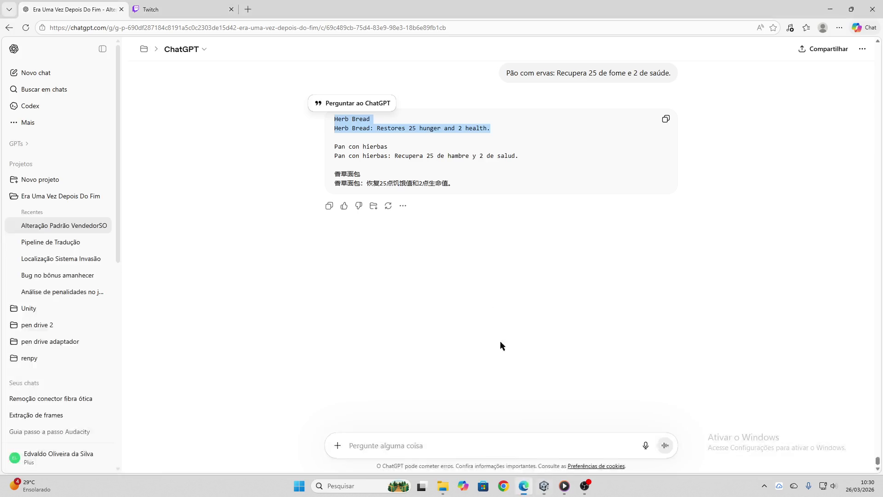
left_click(480, 156)
left_click_drag(536, 158, 335, 146)
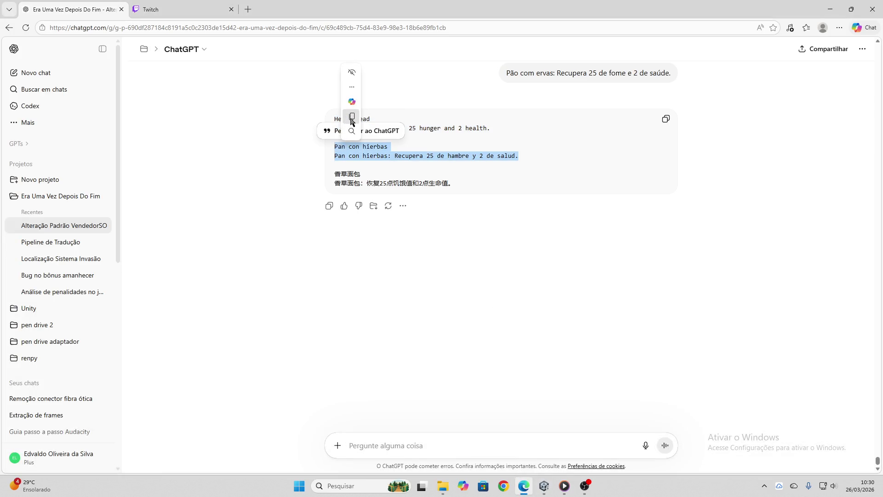
left_click(544, 486)
left_click(680, 234)
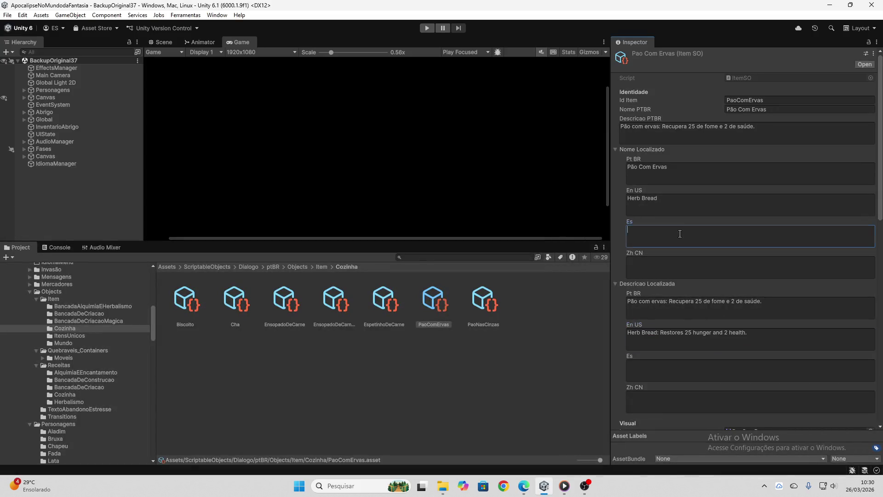
key("ctrl+v")
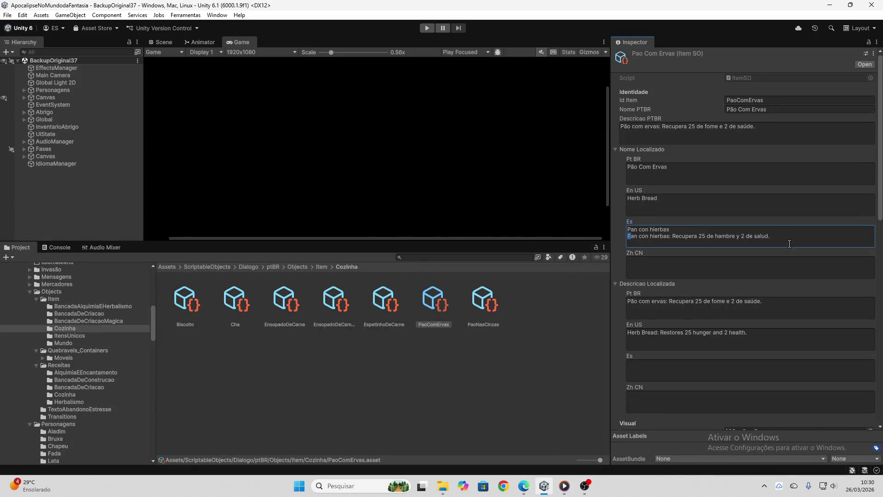
left_click_drag(775, 237, 524, 237)
key("ctrl+x")
left_click(673, 367)
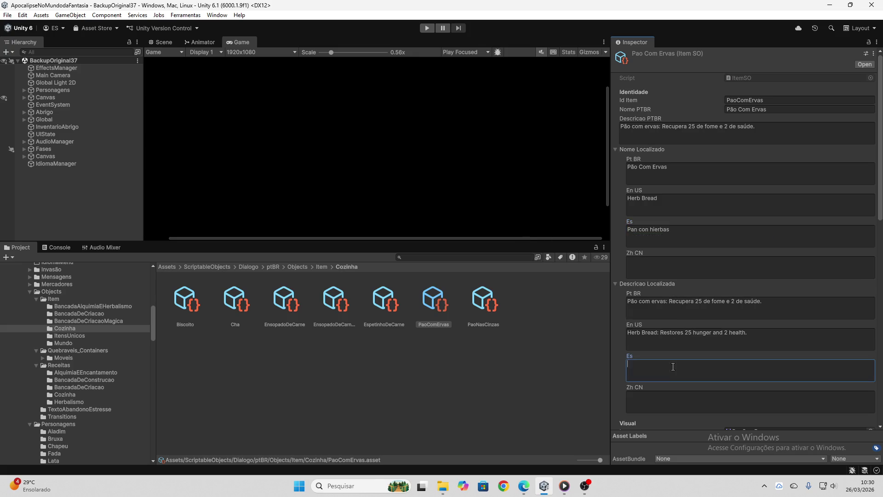
Fill the Zh CN name with 香草面包 and the Zh CN description with its Chinese text
left_click(524, 486)
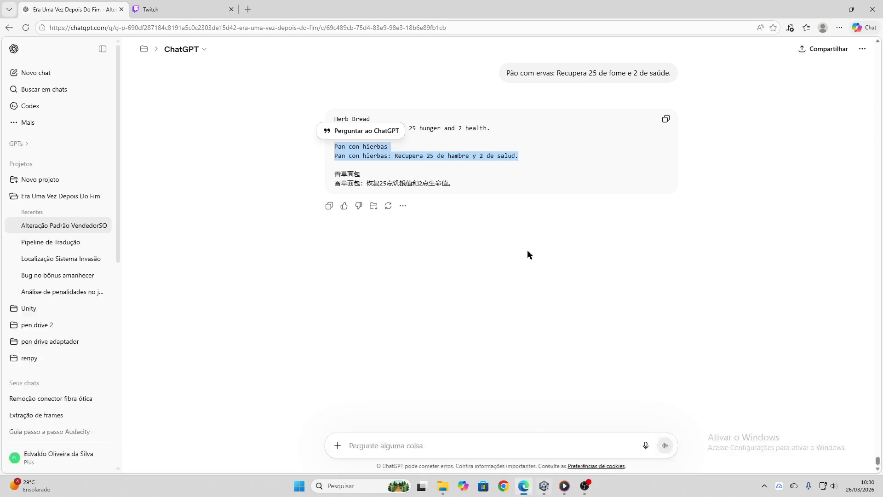
left_click_drag(488, 186, 334, 173)
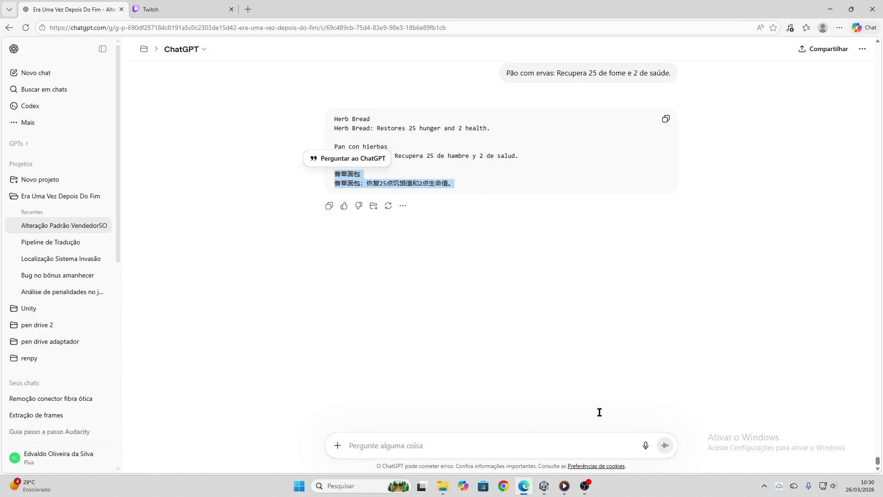
left_click(544, 486)
left_click(710, 398)
key("ctrl+v")
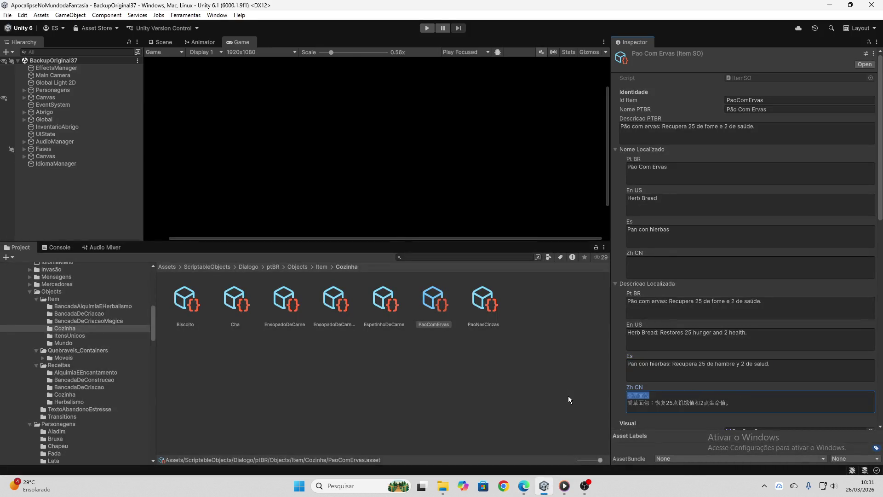
key("ctrl+x")
left_click(661, 260)
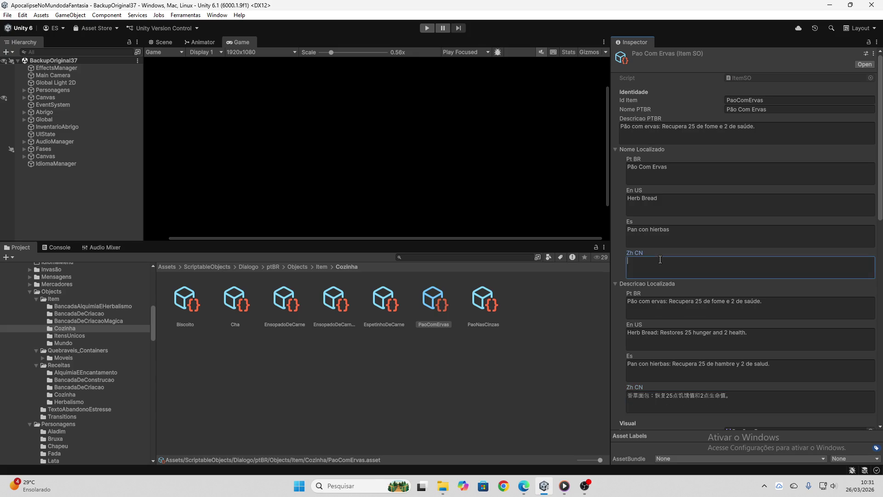
key("ctrl+v")
left_click(495, 307)
Send the Pão nas cinzas Portuguese description to ChatGPT for translation
left_click(753, 142)
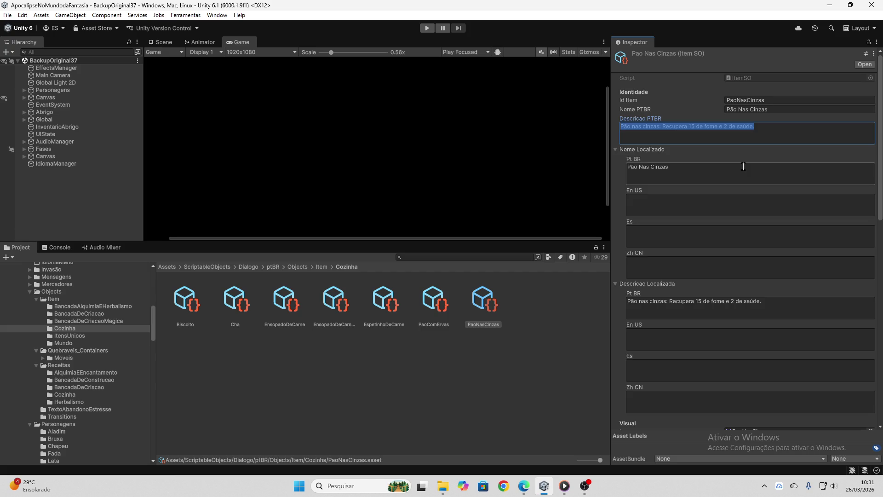
left_click(524, 485)
left_click(427, 441)
key("ctrl+v")
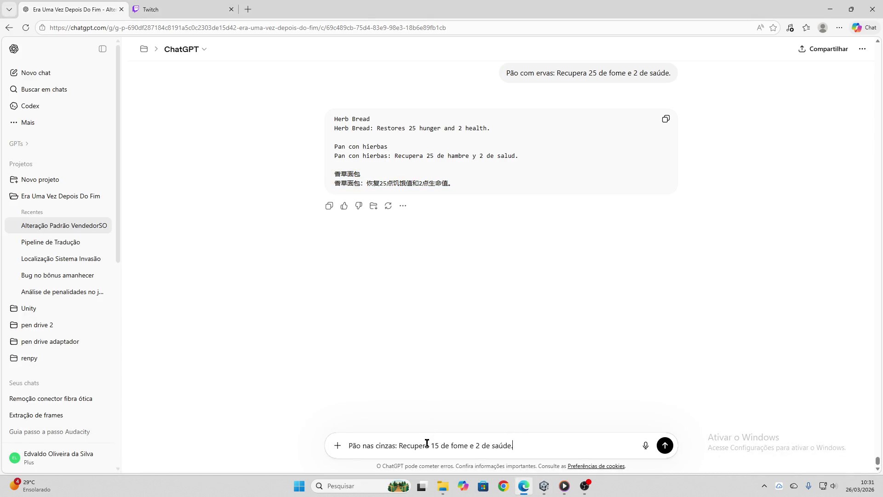
key("Return")
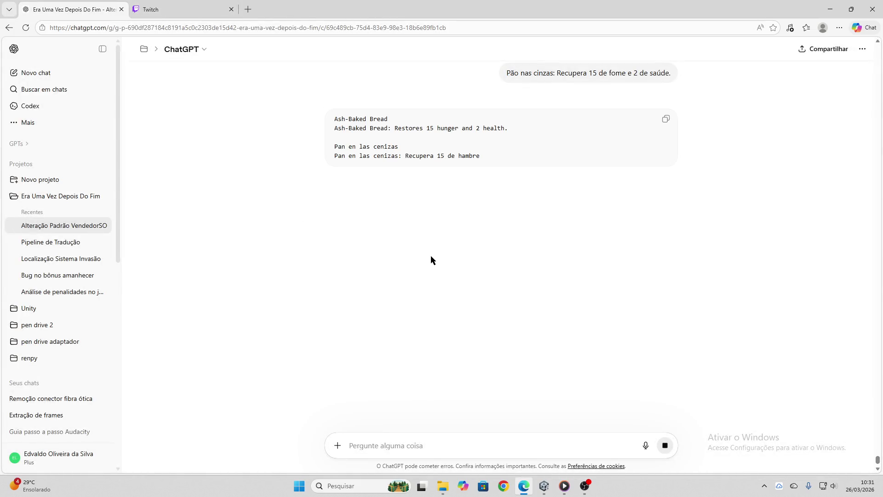
Fill the En US name with 'Ash-Baked Bread' and the En US description with its translation
mouse_move(509, 129)
left_mouse_down()
mouse_move(364, 129)
mouse_move(335, 118)
left_mouse_up()
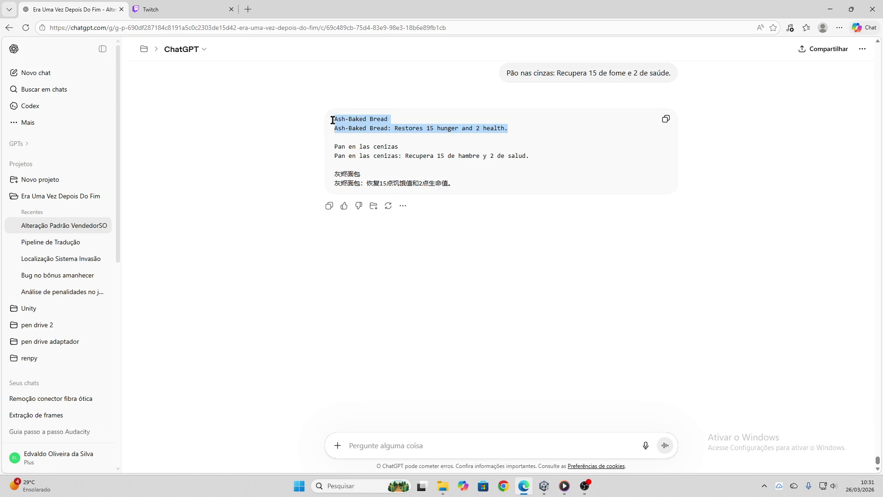
left_click(543, 485)
left_click(782, 198)
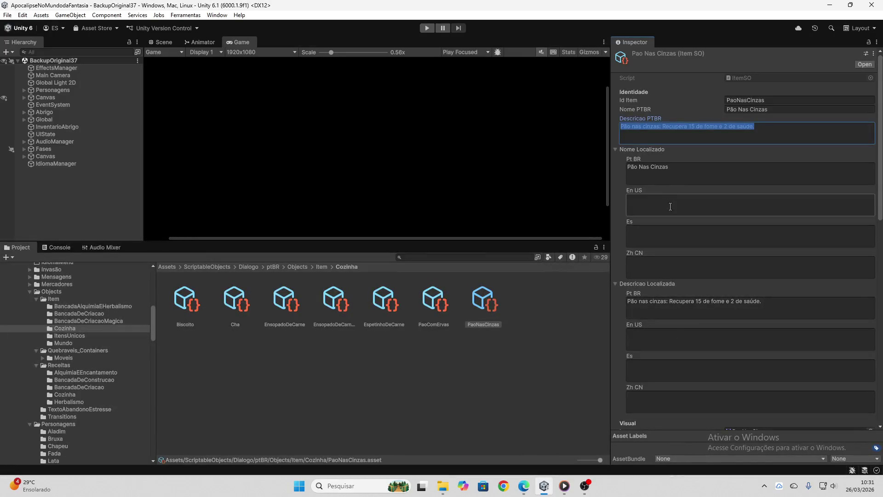
key("ctrl+v")
key("ctrl+a")
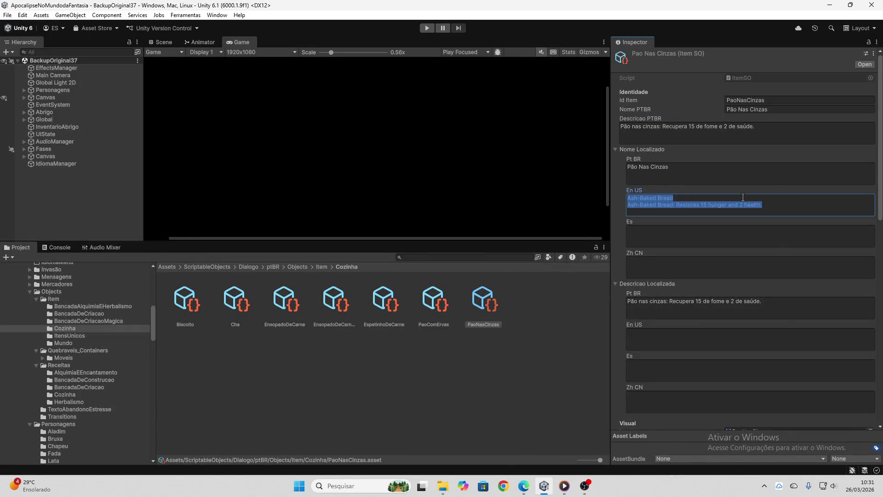
left_click_drag(770, 204, 496, 210)
key("ctrl+x")
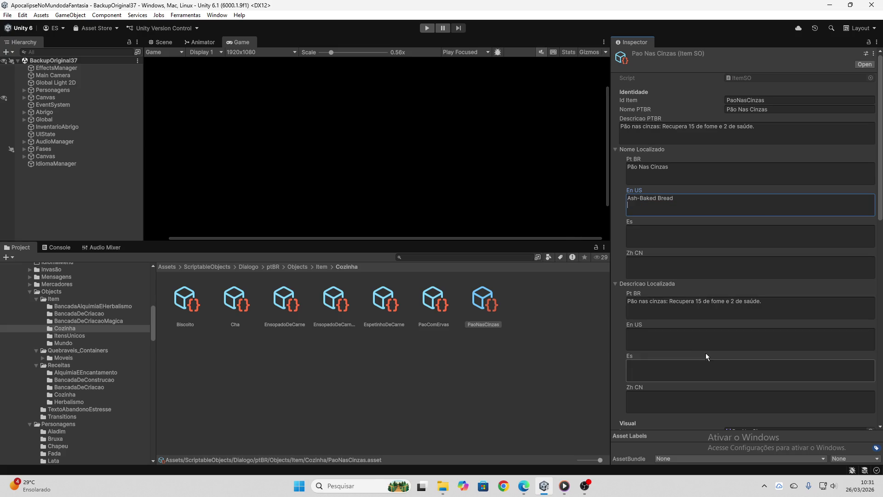
left_click(704, 343)
key("ctrl+v")
Put 'Pan en las cenizas' in the Es name, removing the description line
left_click(520, 487)
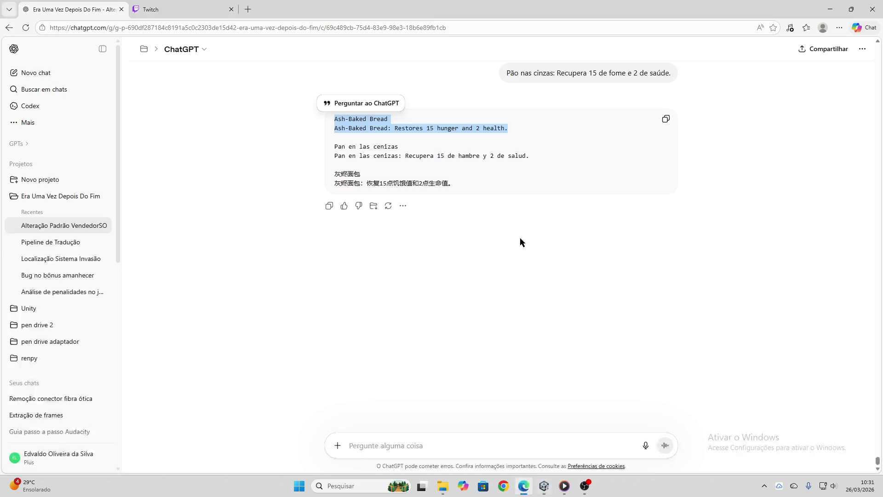
left_click_drag(536, 155, 314, 149)
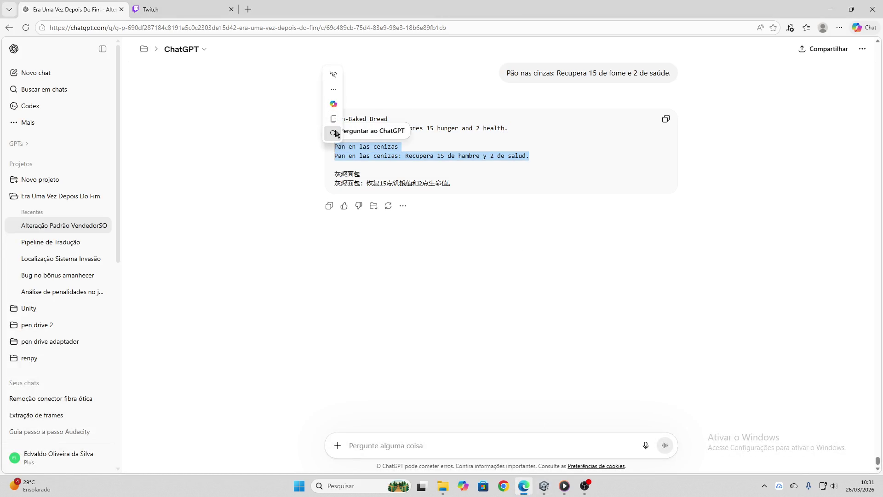
left_click(544, 486)
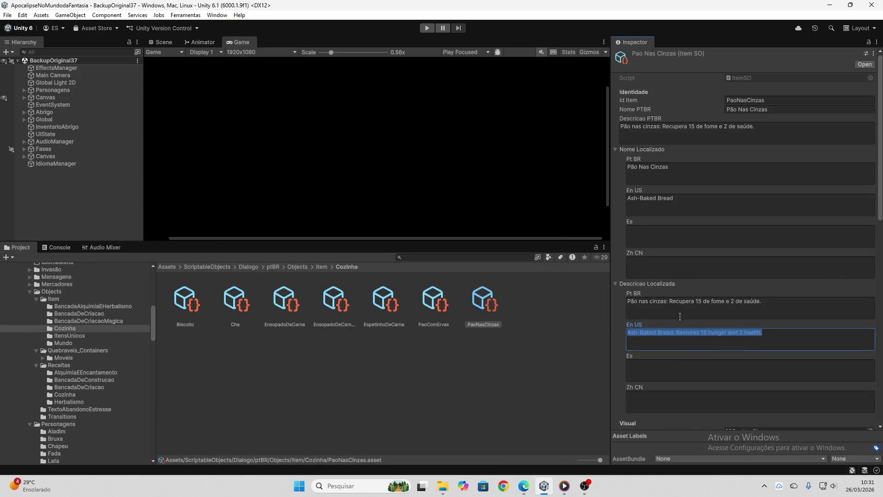
left_click(791, 237)
key("ctrl+v")
left_click_drag(793, 239, 565, 236)
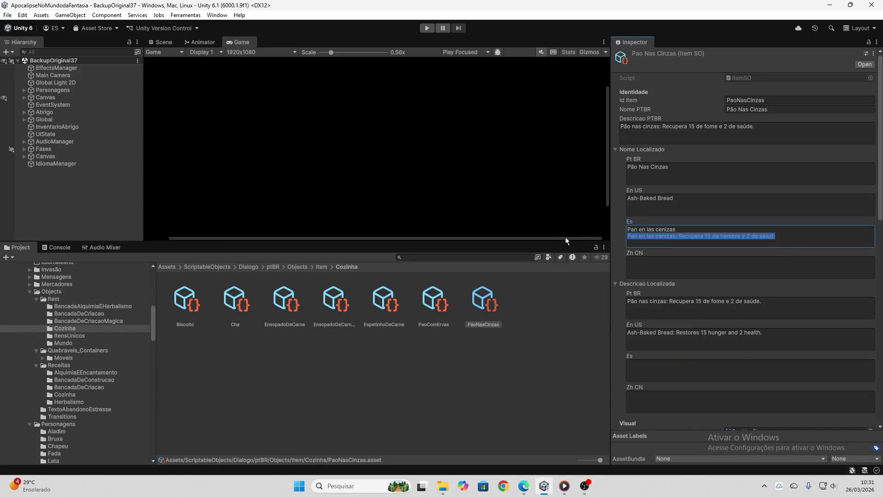
key("BackSpace")
left_click(654, 365)
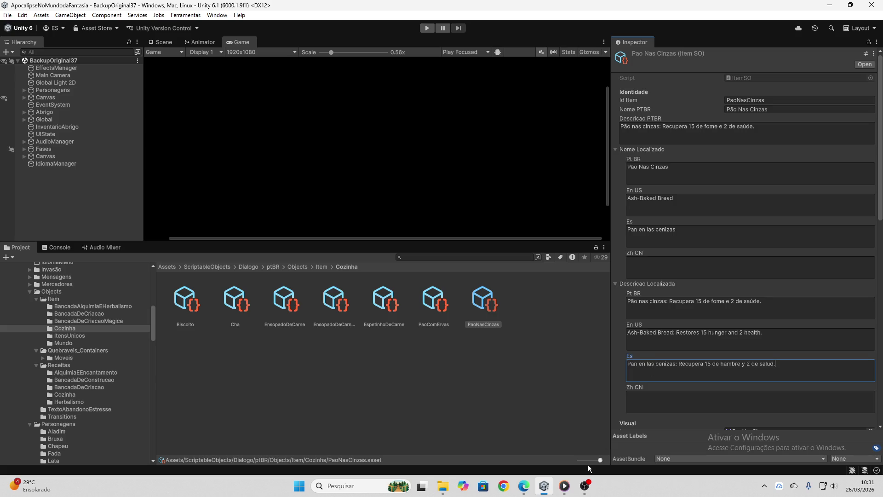
Fill the Zh CN name with 灰烬面包 and the Zh CN description with its Chinese text
left_click(523, 486)
left_click_drag(480, 194, 331, 173)
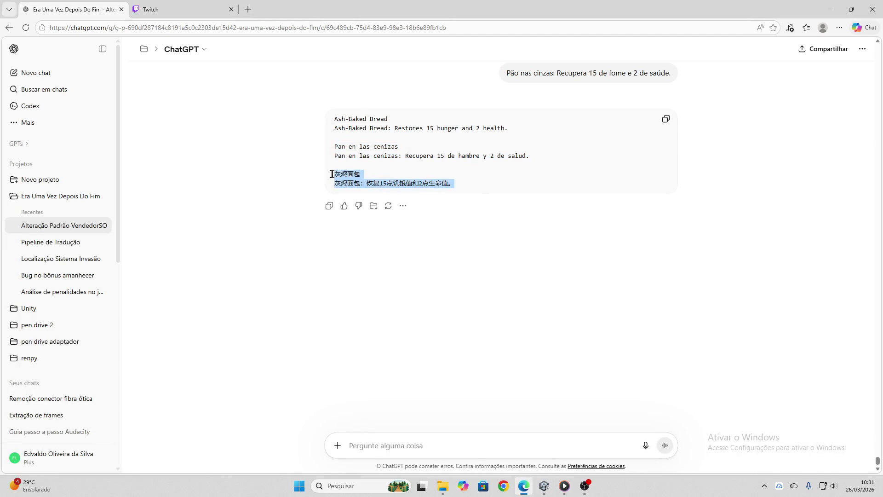
right_click(332, 174)
left_click(347, 144)
left_click(544, 486)
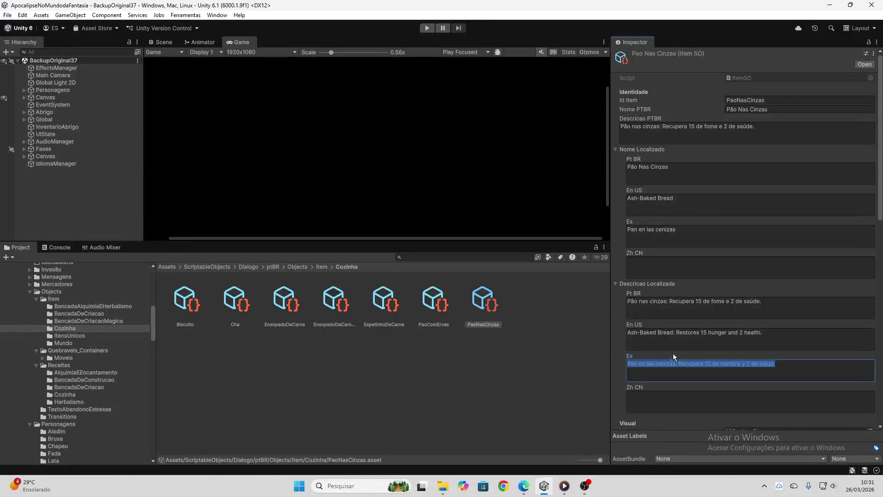
left_click(668, 269)
key("ctrl+v")
key("shift+Home")
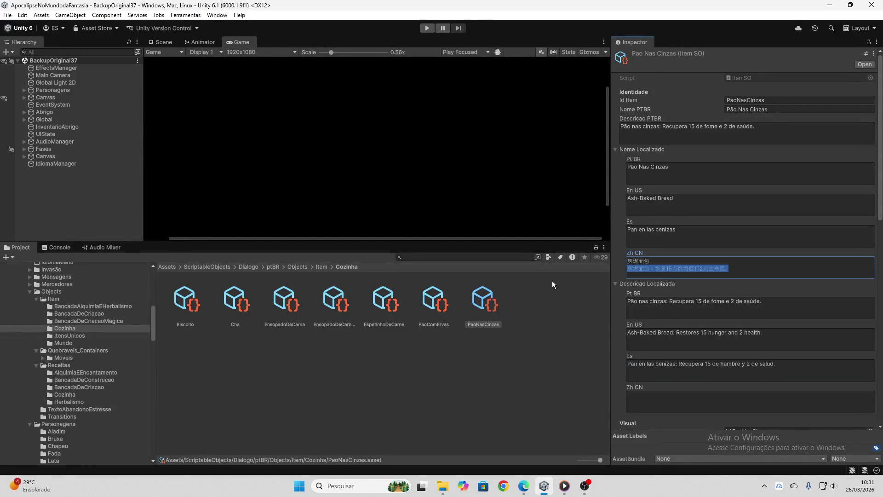
key("ctrl+x")
left_click(706, 403)
key("ctrl+v")
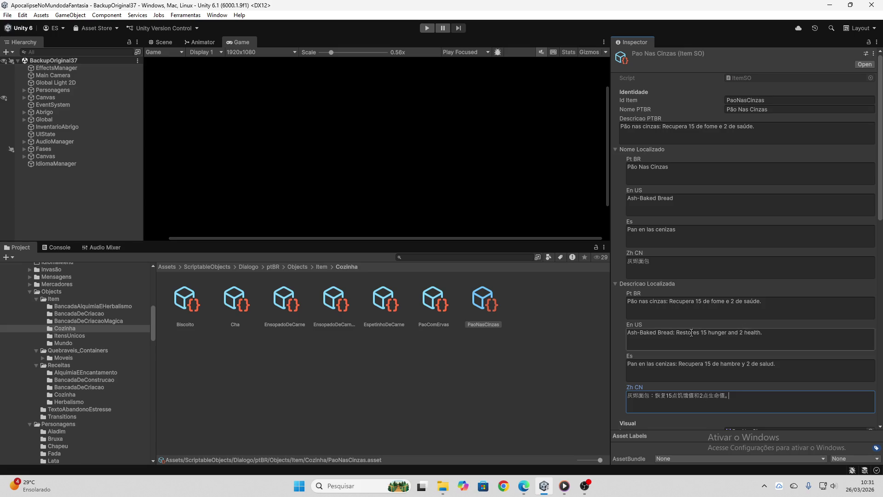
left_click(424, 298)
Browse the food items, then open the Item > ItensUnicos folder
left_click(400, 302)
left_click(351, 304)
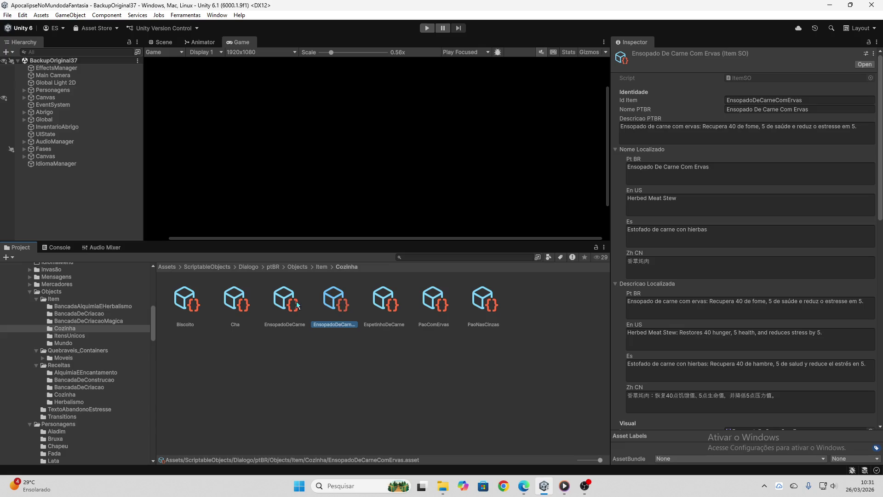
left_click(281, 304)
left_click(243, 306)
left_click(200, 301)
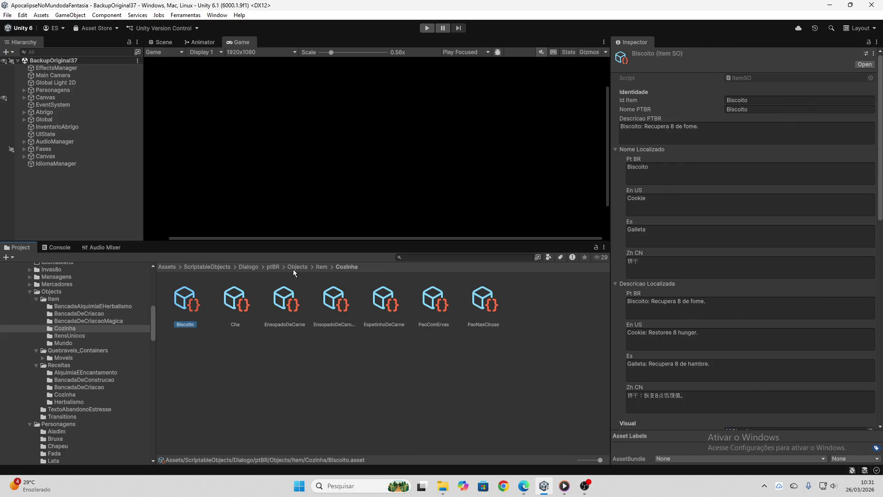
left_click(322, 266)
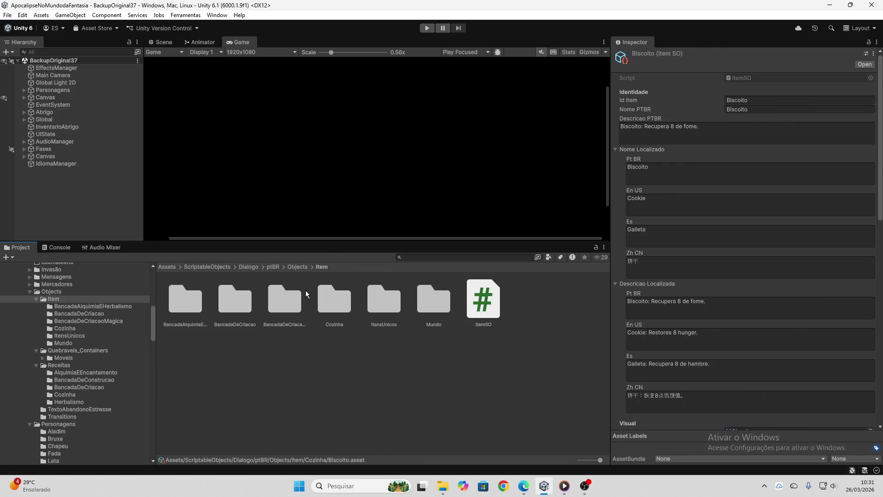
left_click(384, 297)
double_click(384, 297)
Copy Cristal De Baba Yaga's Portuguese name and description into its Pt BR localized fields
left_click(197, 306)
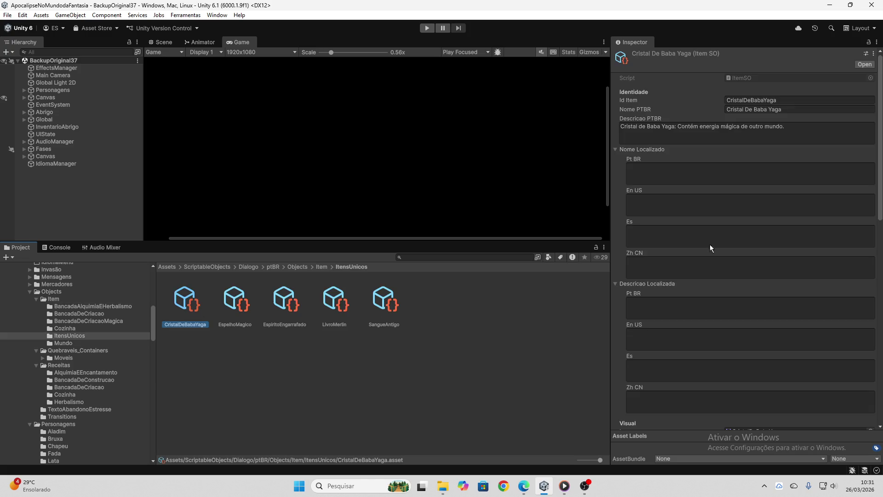
left_click(776, 128)
left_click(780, 110)
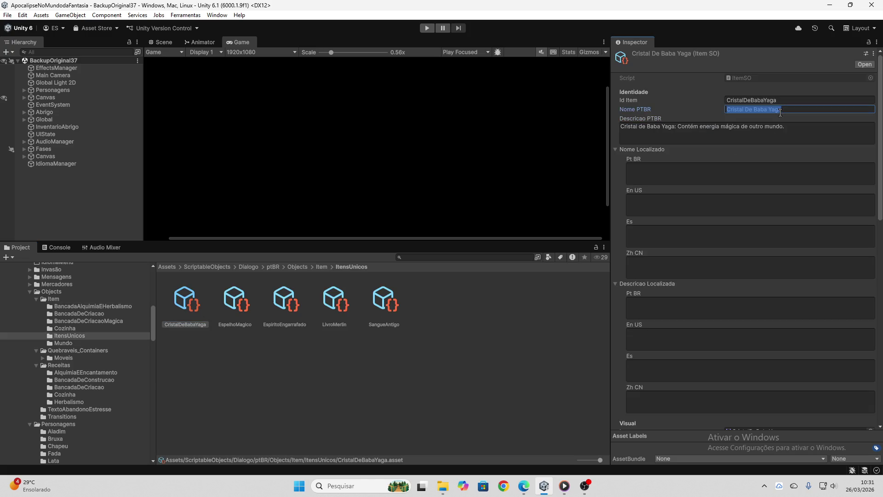
key("ctrl+c")
left_click(751, 171)
key("ctrl+v")
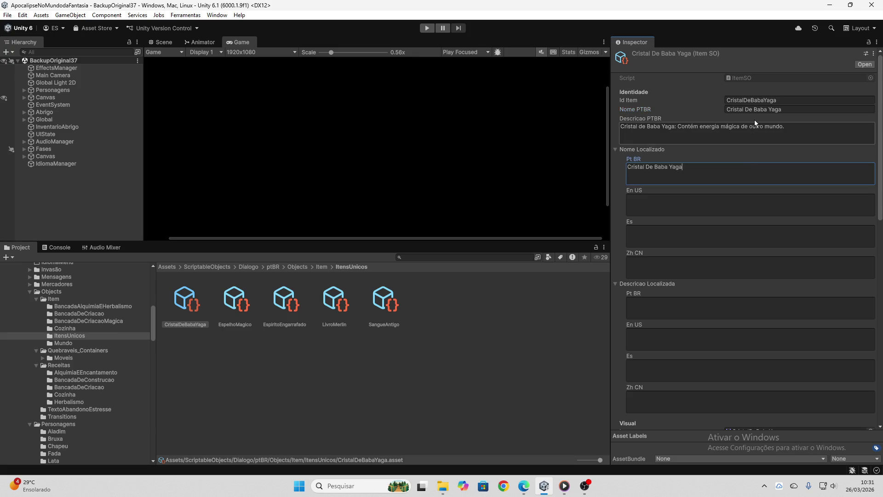
left_click(754, 120)
left_click(754, 126)
key("ctrl+c")
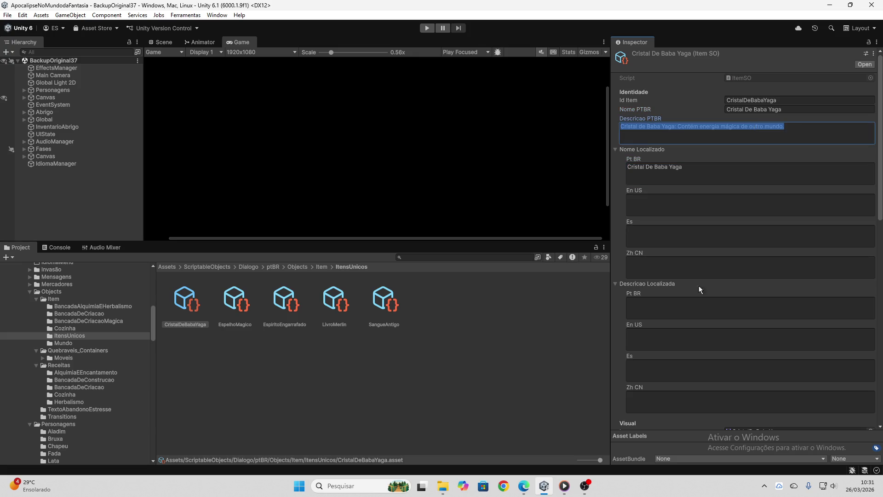
left_click(699, 308)
key("ctrl+v")
Copy Espelho Mágico's Portuguese name and description into its Pt BR localized fields
left_click(238, 300)
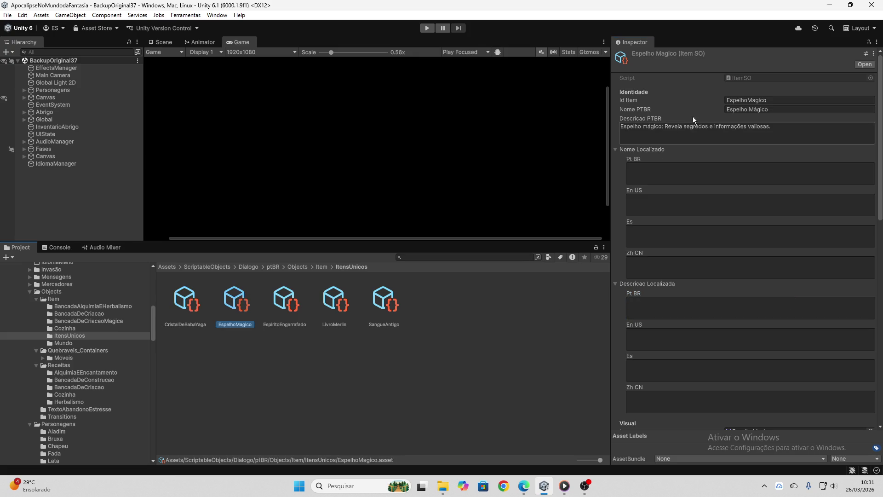
left_click(736, 109)
left_click(730, 174)
key("ctrl+v")
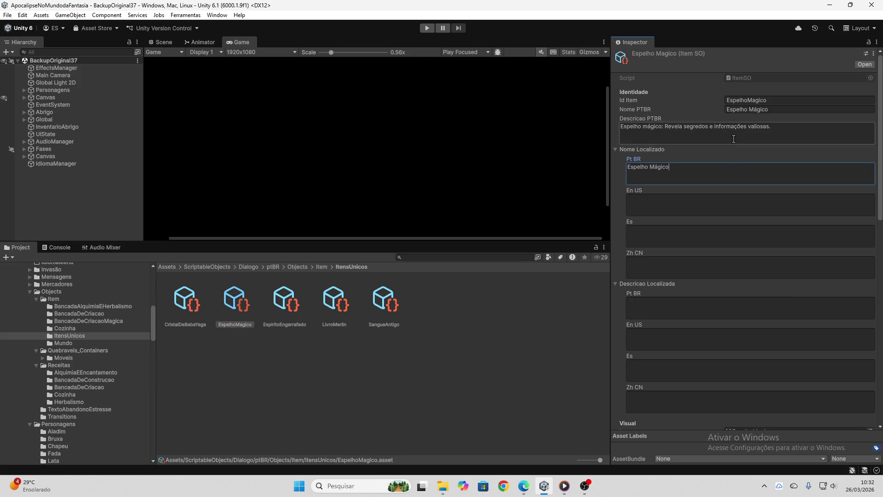
left_click(733, 128)
key("ctrl+c")
left_click(689, 317)
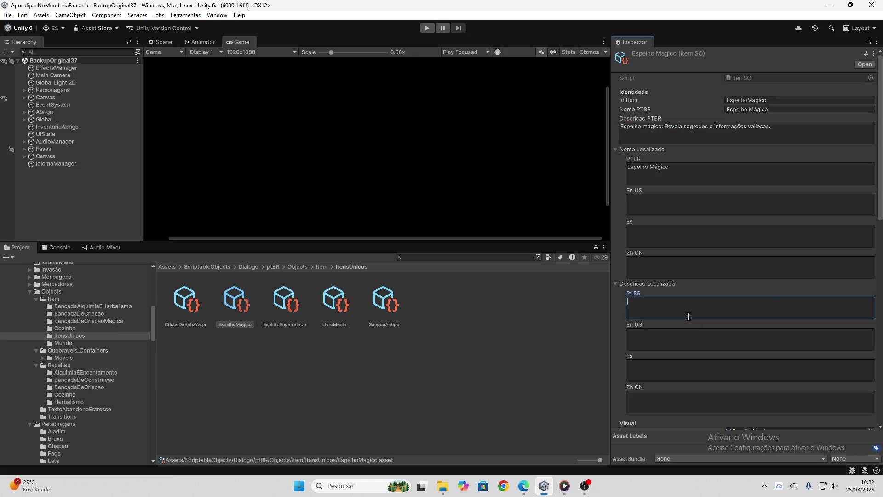
key("ctrl+v")
Copy Espírito Engarrafado's Portuguese name and description into its Pt BR localized fields
left_click(297, 294)
left_click(733, 110)
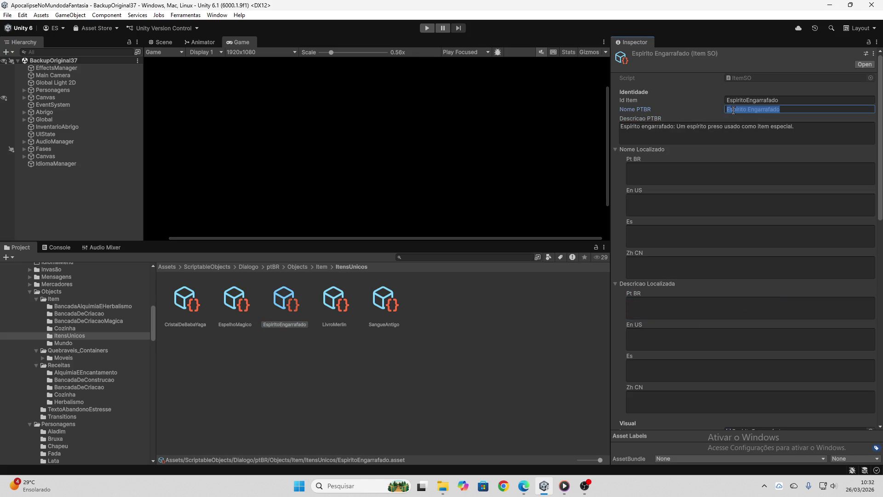
key("ctrl+c")
left_click(696, 179)
key("ctrl+v")
left_click(702, 127)
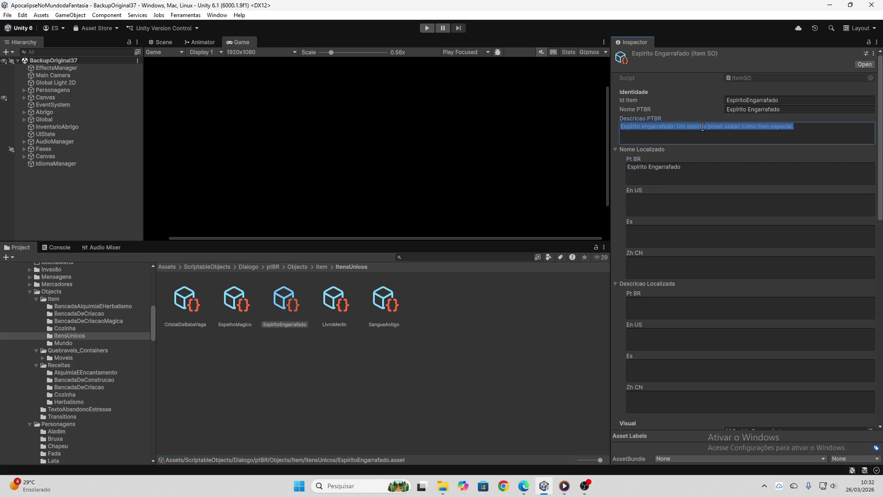
key("ctrl+c")
left_click(682, 309)
key("ctrl+v")
Copy Livro Merlin's Portuguese description into its Pt BR description field
left_click(338, 304)
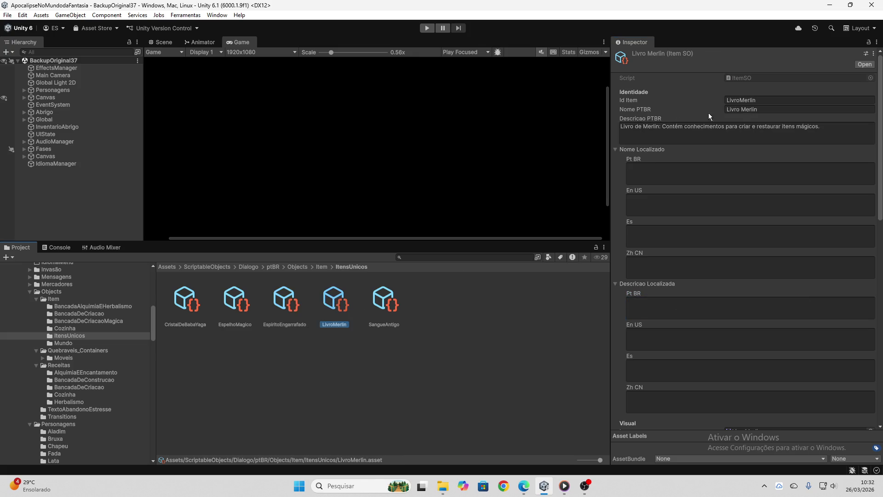
left_click(740, 107)
left_click(713, 172)
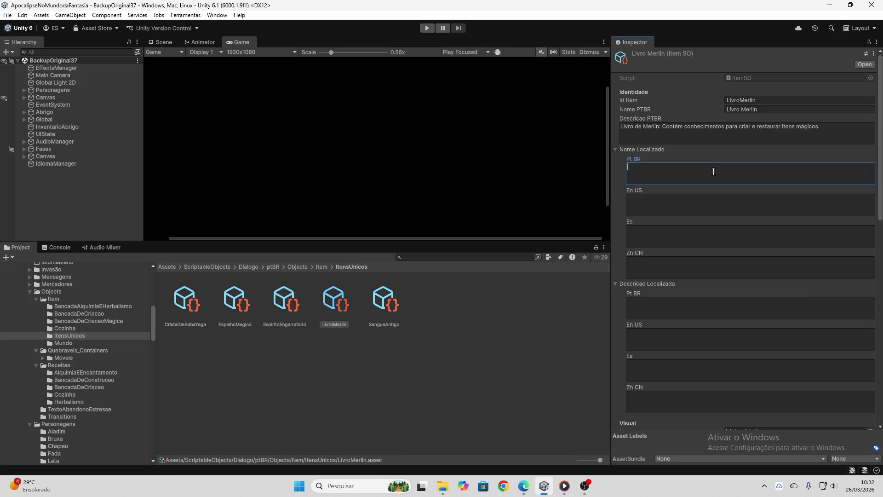
left_click(736, 128)
left_click(697, 303)
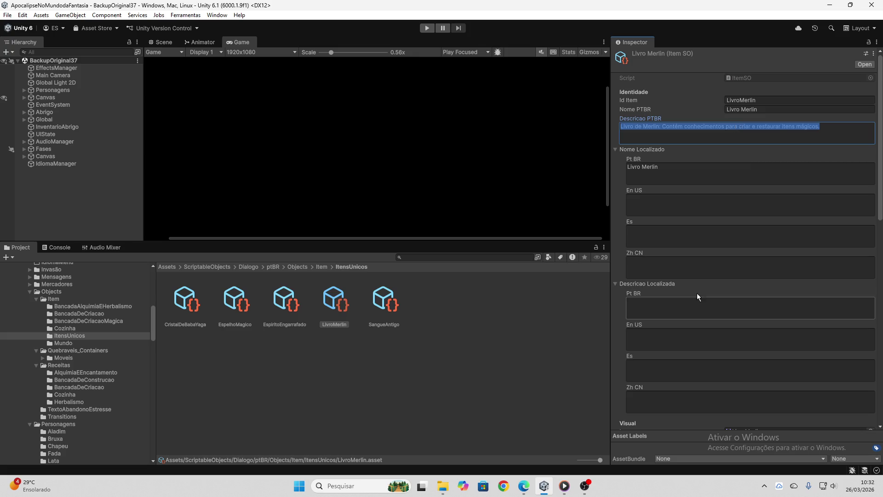
key("ctrl+v")
Copy Sangue Antigo's Portuguese name and description into its Pt BR localized fields
left_click(398, 297)
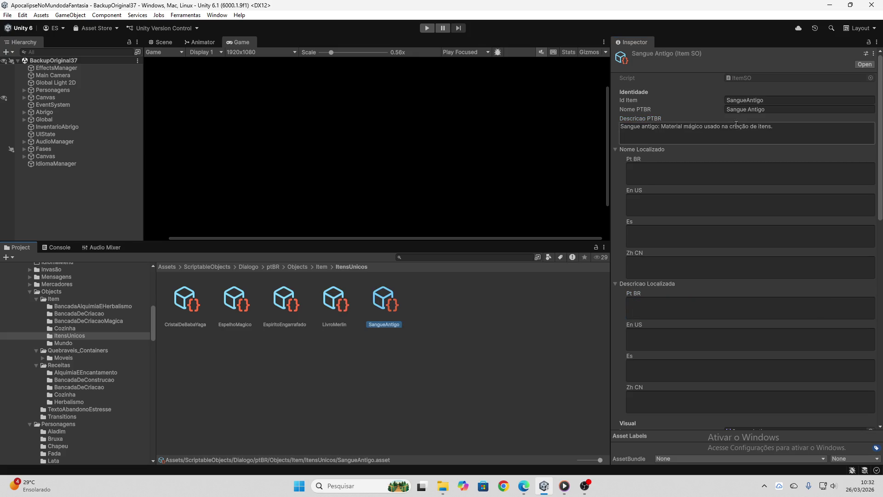
left_click(748, 109)
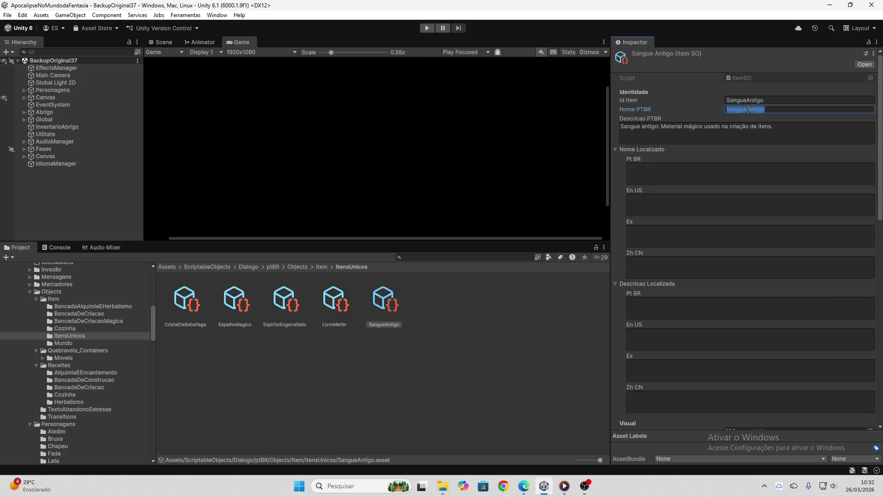
left_click(694, 183)
key("ctrl+v")
left_click(701, 130)
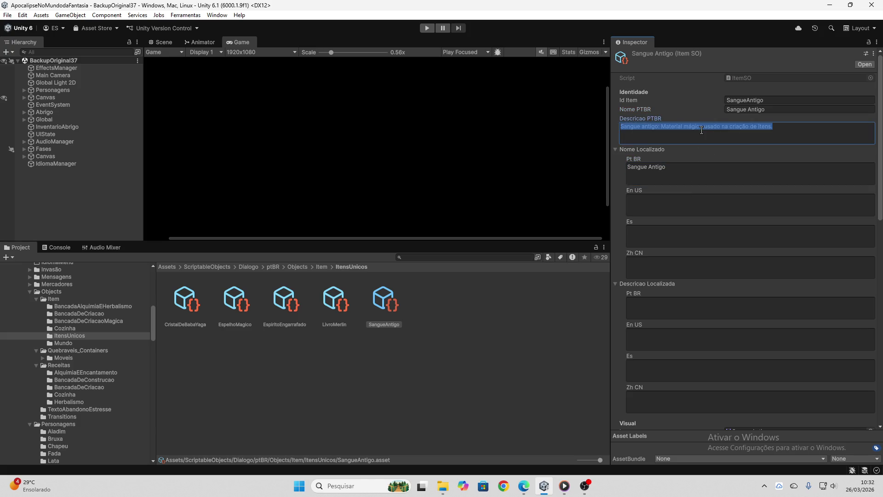
key("ctrl+c")
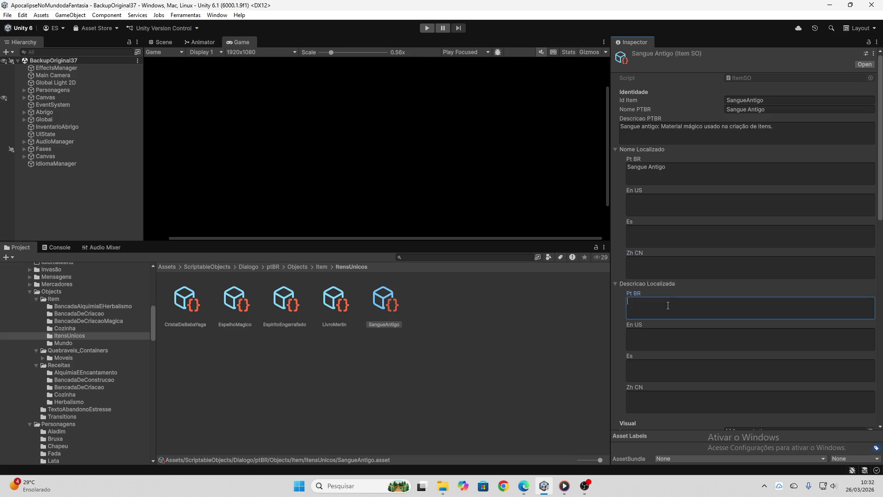
left_click(634, 309)
key("ctrl+v")
left_click(185, 302)
left_click(684, 130)
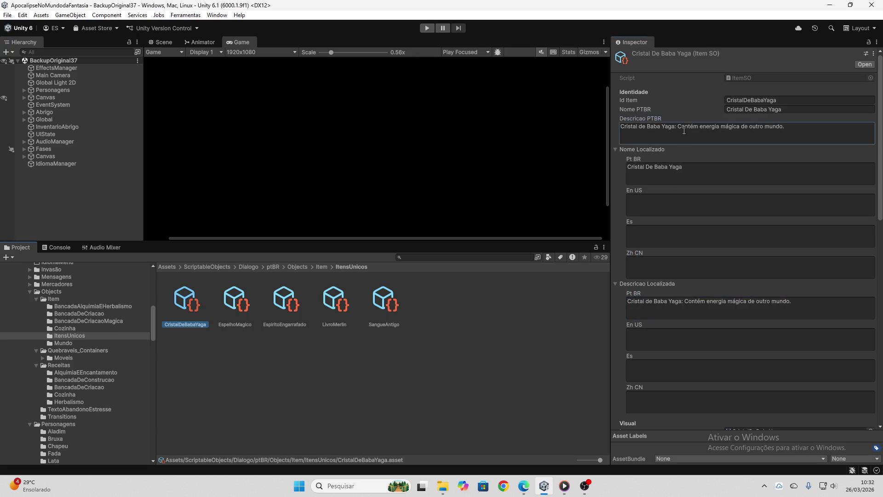
Send the Cristal de Baba Yaga description to ChatGPT and select the English 'Baba Yaga Crystal' lines
left_click(524, 486)
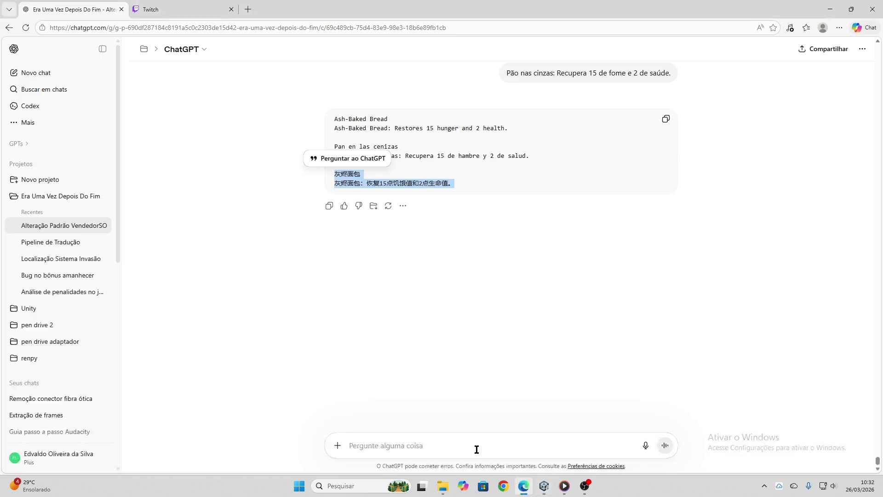
left_click(476, 448)
key("ctrl+v")
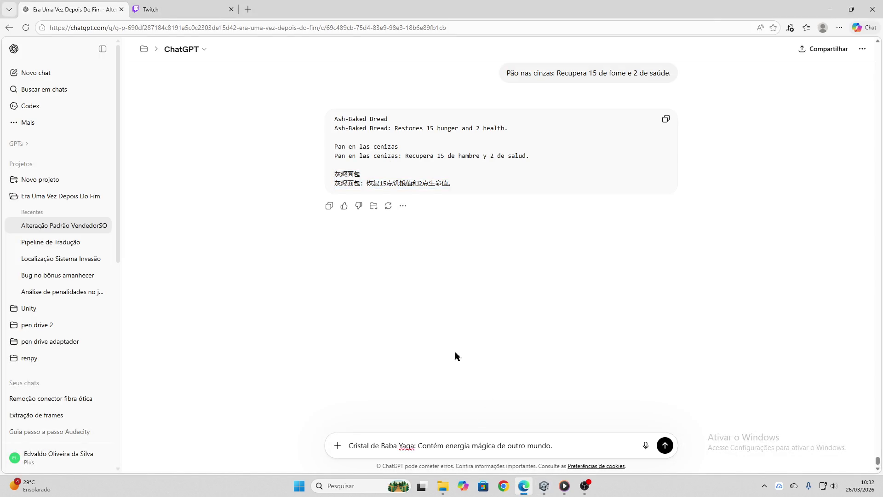
key("Return")
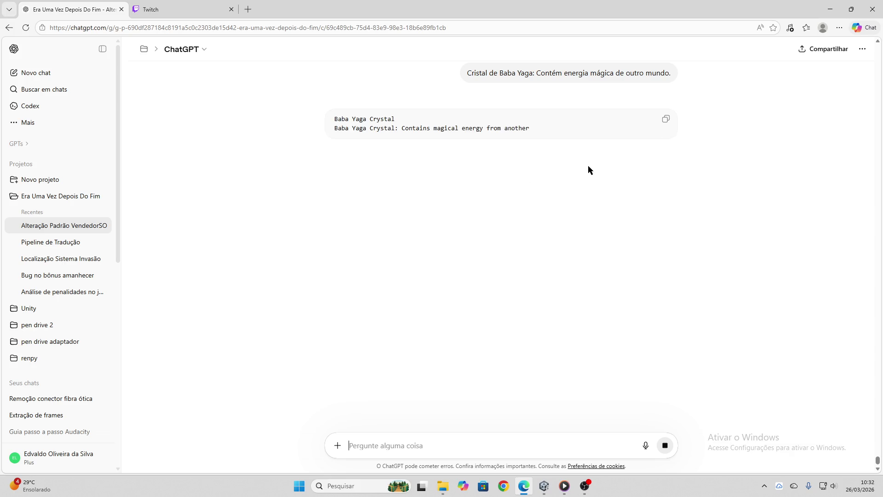
left_click_drag(554, 129, 335, 119)
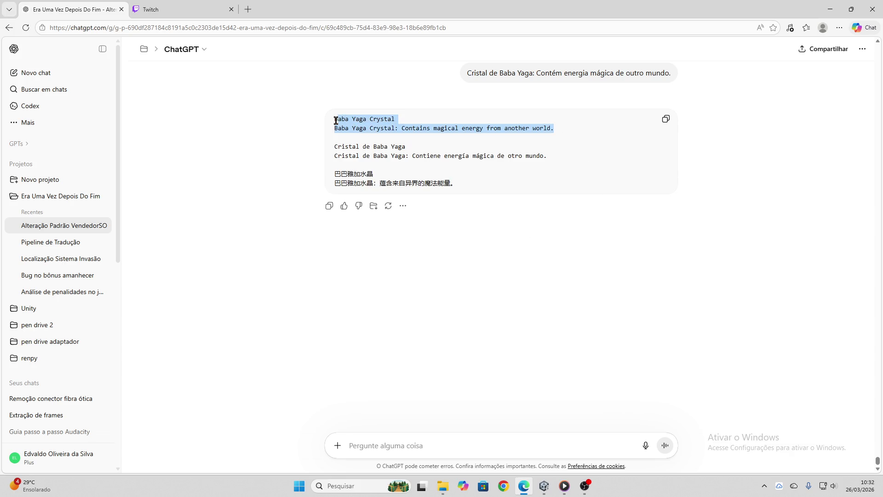
Fill Cristal De Baba Yaga's En US name 'Baba Yaga Crystal' and its English description
left_click(544, 484)
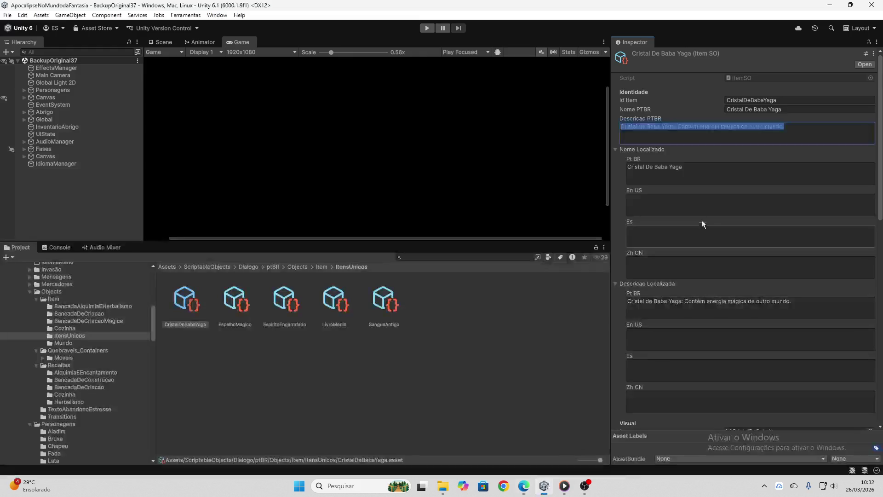
key("ctrl+v")
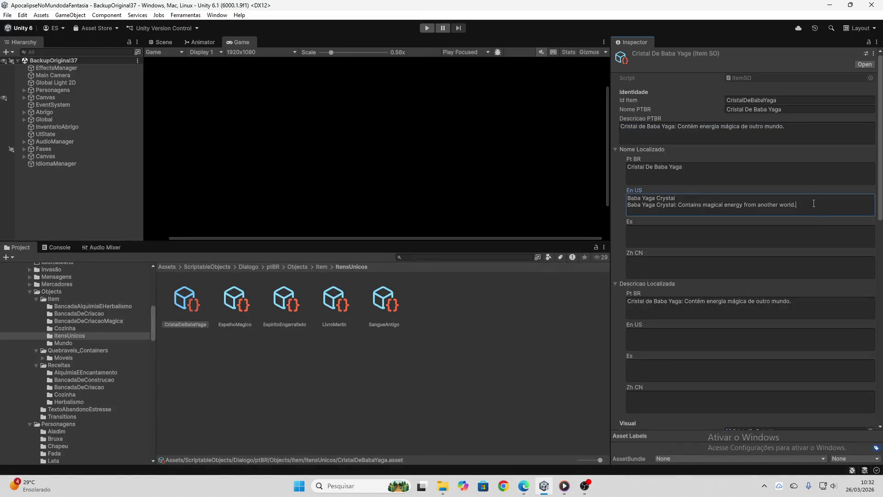
key("shift+Home")
key("ctrl+x")
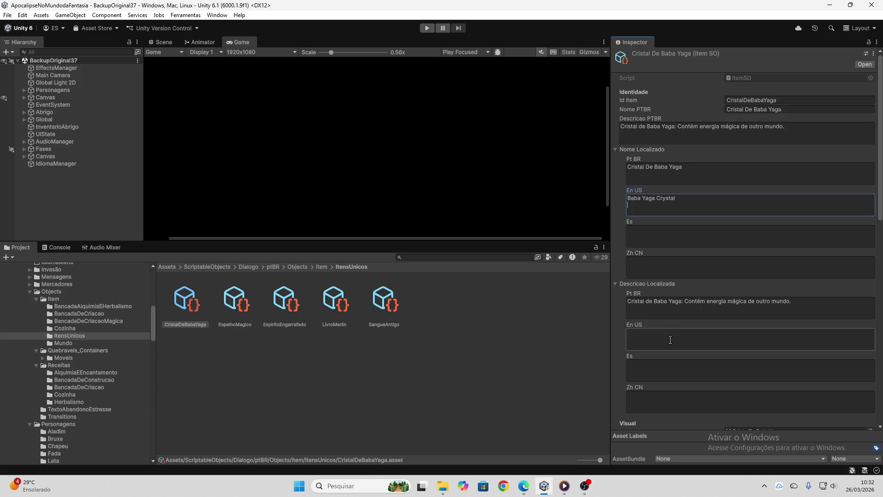
left_click(669, 340)
key("ctrl+v")
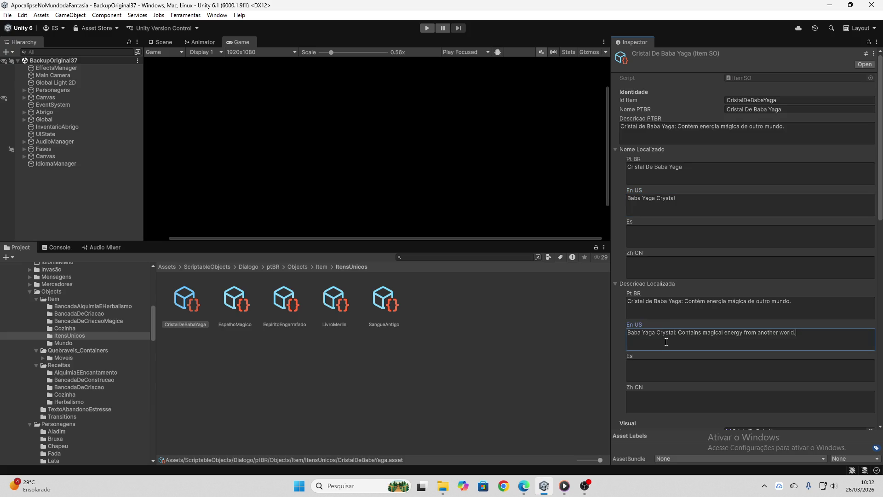
Put the Spanish name 'Cristal de Baba Yaga' and its description into the Es fields
left_click(525, 486)
left_click_drag(460, 183, 328, 161)
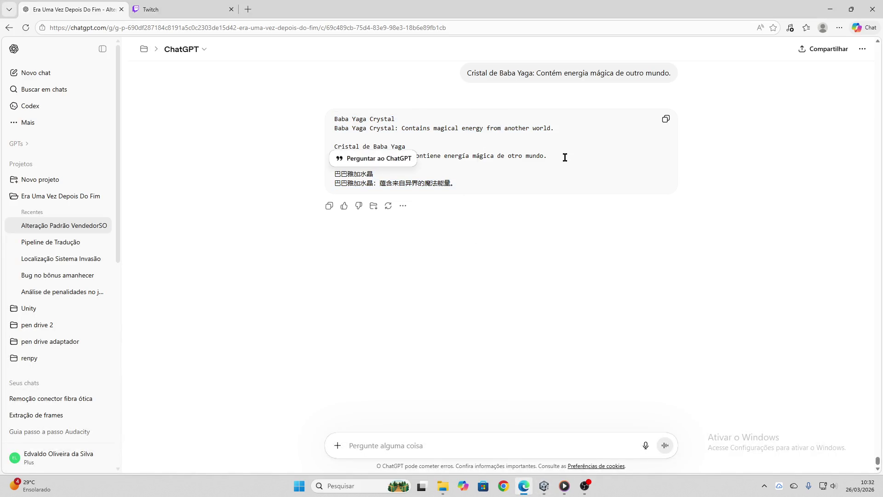
left_click_drag(565, 155, 331, 146)
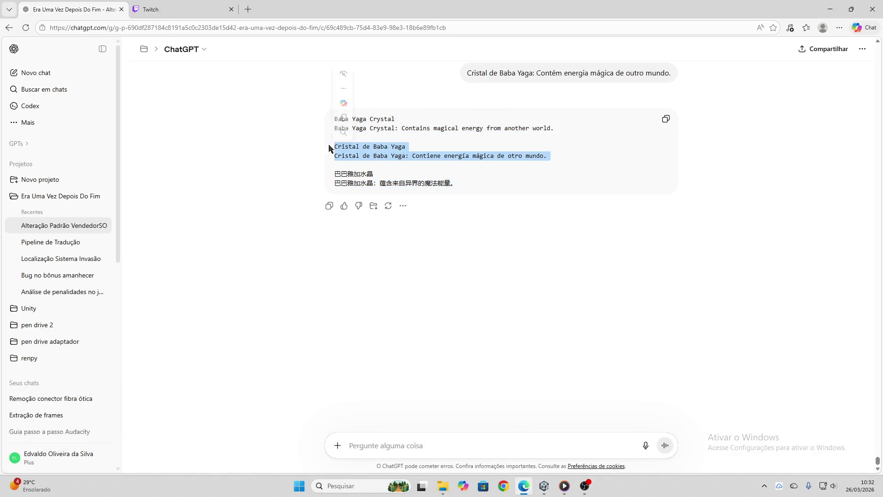
left_click(544, 484)
left_click(722, 235)
key("ctrl+v")
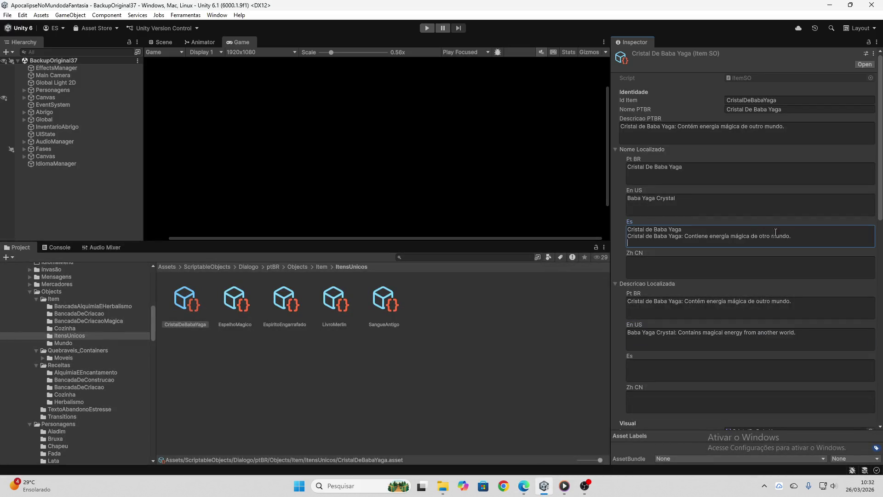
left_click_drag(795, 236, 585, 237)
key("ctrl+x")
left_click(695, 369)
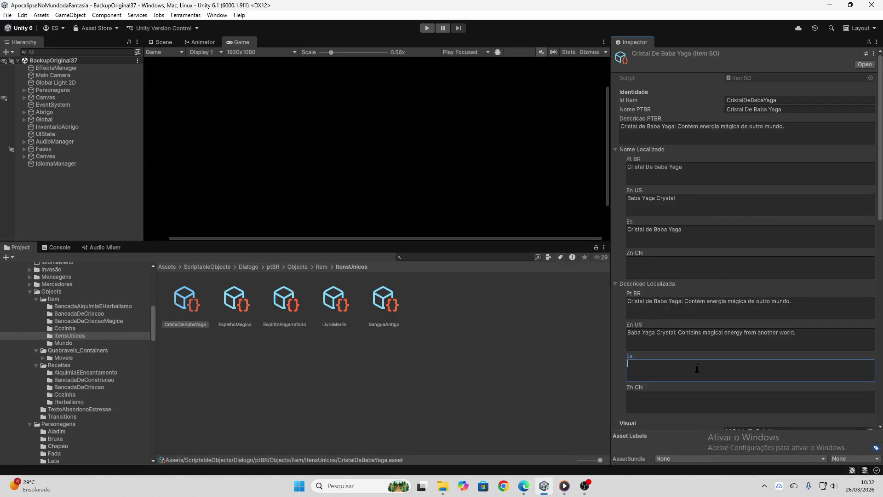
key("ctrl+v")
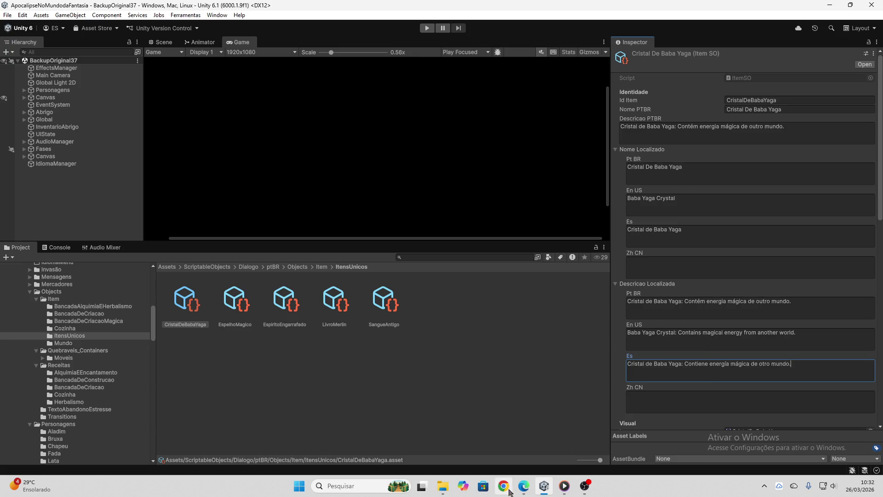
Set the Zh CN name to 巴巴雅加水晶 and paste the Chinese description
left_click(524, 486)
left_click_drag(455, 185, 297, 182)
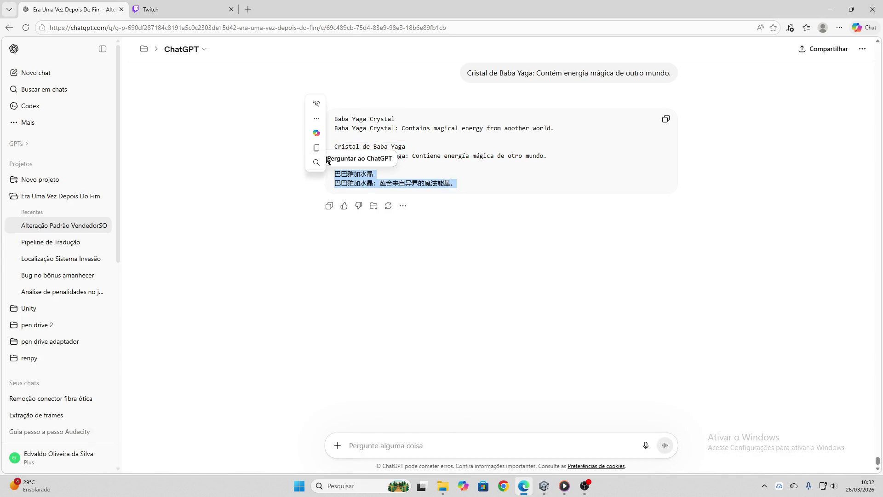
key("ctrl+c")
left_click(544, 485)
left_click(689, 268)
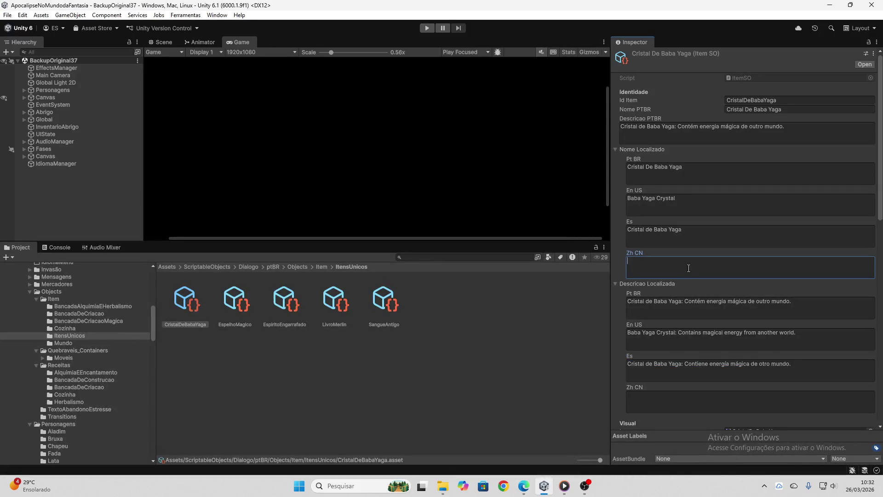
key("ctrl+v")
left_click_drag(752, 268, 595, 269)
key("BackSpace")
left_click(715, 405)
key("ctrl+v")
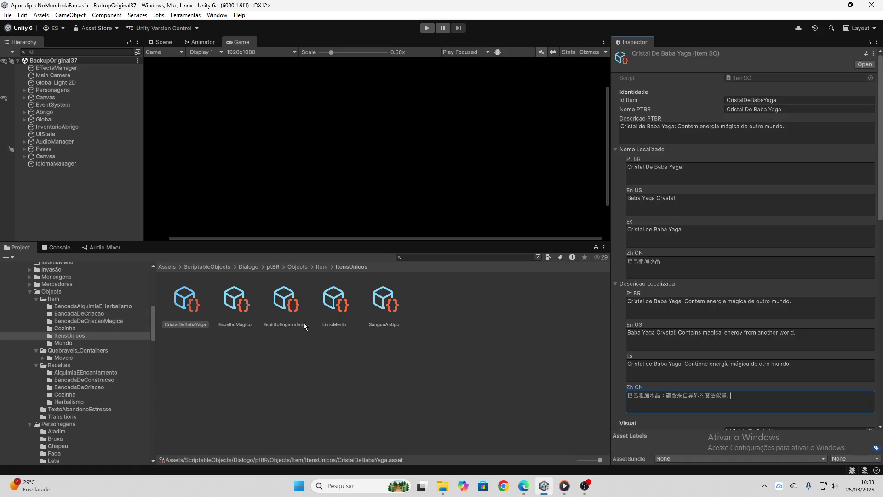
Open the EspelhoMagico item and select its Portuguese description
left_click(234, 304)
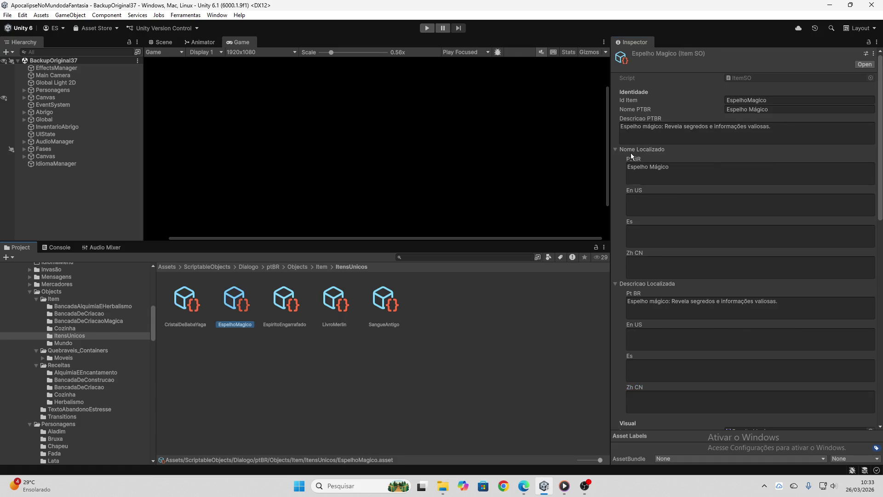
left_click(631, 149)
left_click(639, 134)
left_click(635, 148)
left_click(658, 136)
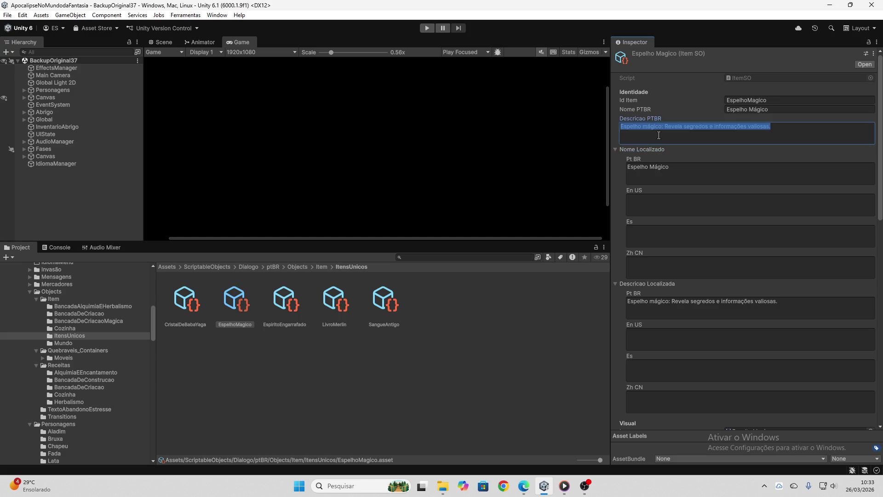
Send the Espelho mágico Portuguese description to ChatGPT for translation
left_click(525, 483)
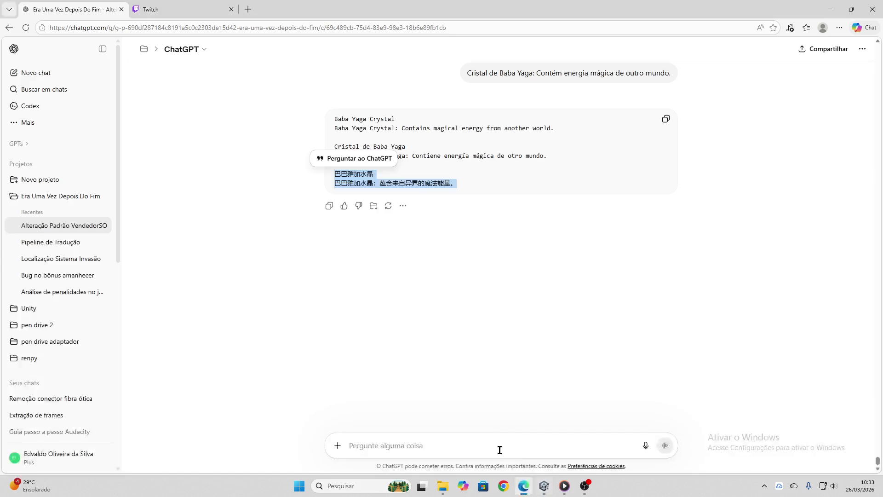
left_click(499, 449)
key("ctrl+v")
key("Return")
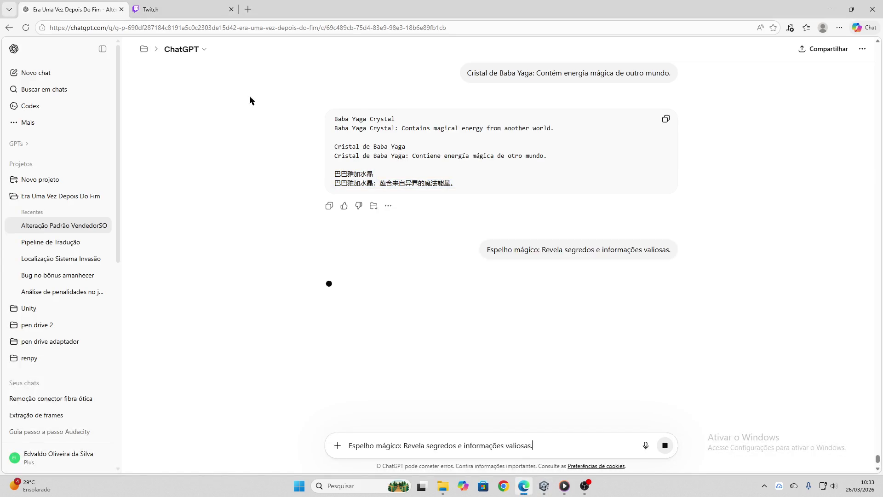
left_click(152, 9)
left_click(72, 18)
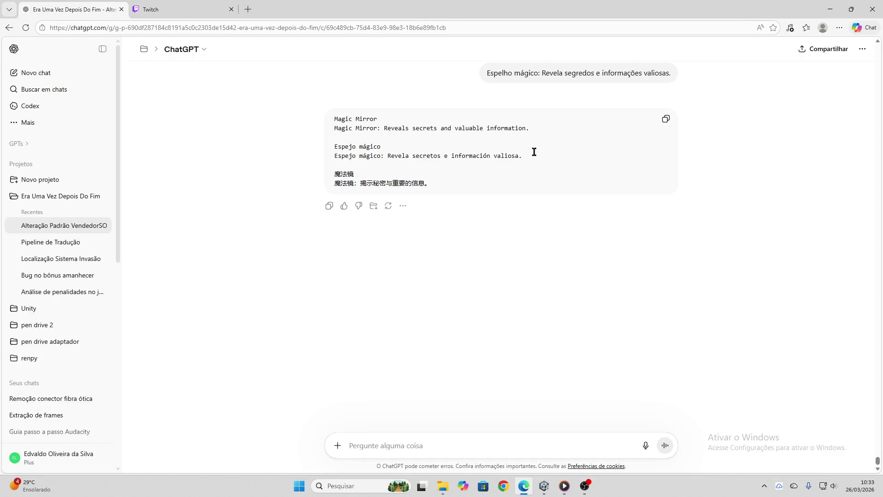
Select the English 'Magic Mirror' name and description lines in the reply
left_click_drag(529, 131, 329, 118)
key("ctrl+shift+period")
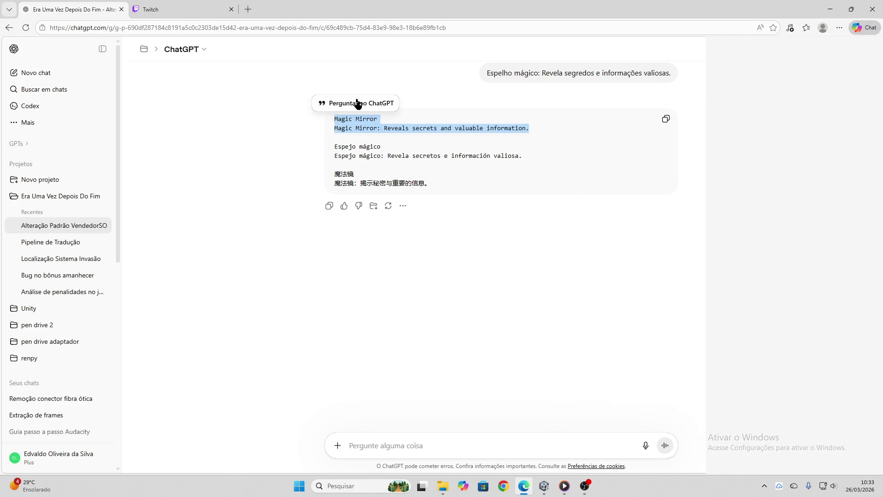
key("ctrl+shift+period")
right_click(374, 131)
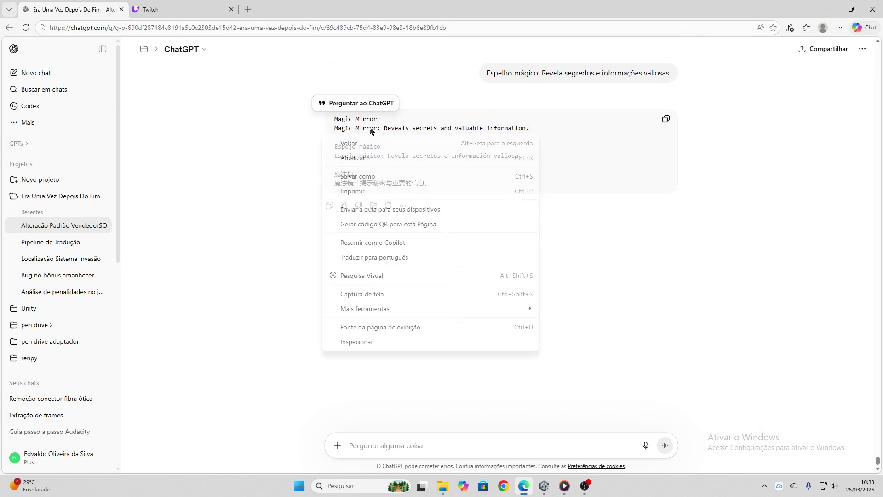
left_click_drag(530, 130, 329, 117)
Set Espelho Magico's En US name to 'Magic Mirror' and paste its English description
left_click(317, 90)
left_click(544, 485)
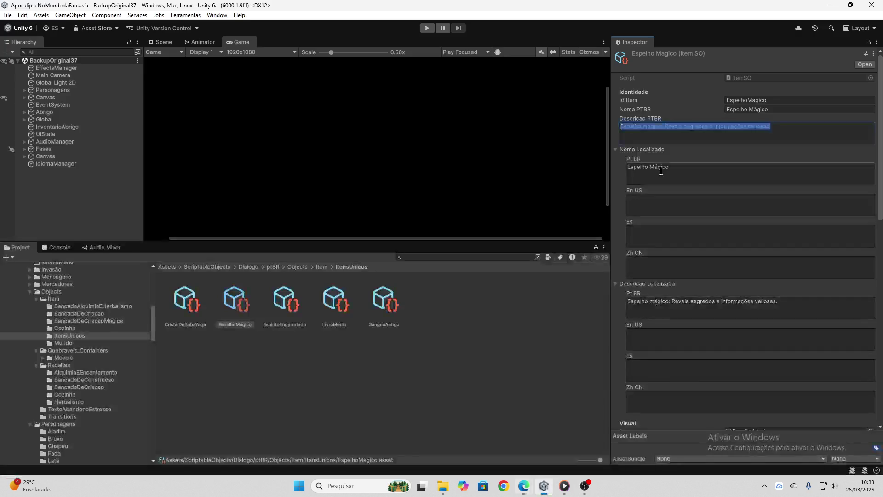
left_click(668, 203)
key("ctrl+v")
double_click(641, 208)
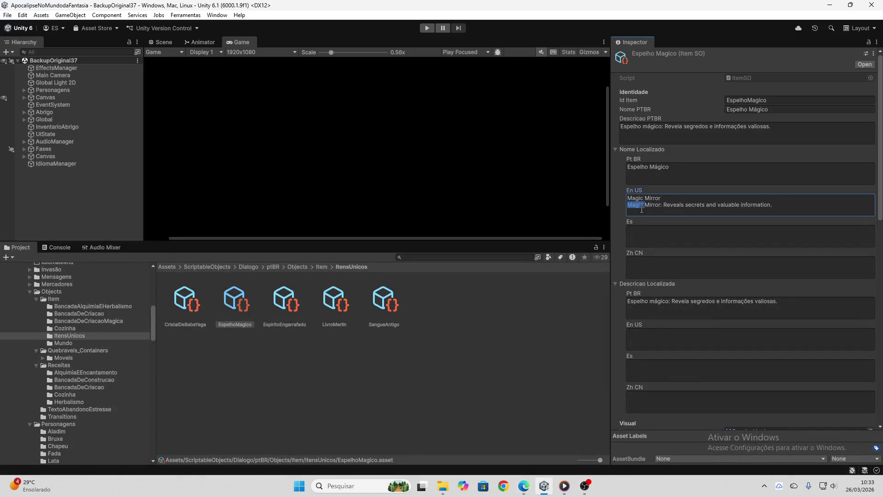
left_click_drag(705, 204, 618, 206)
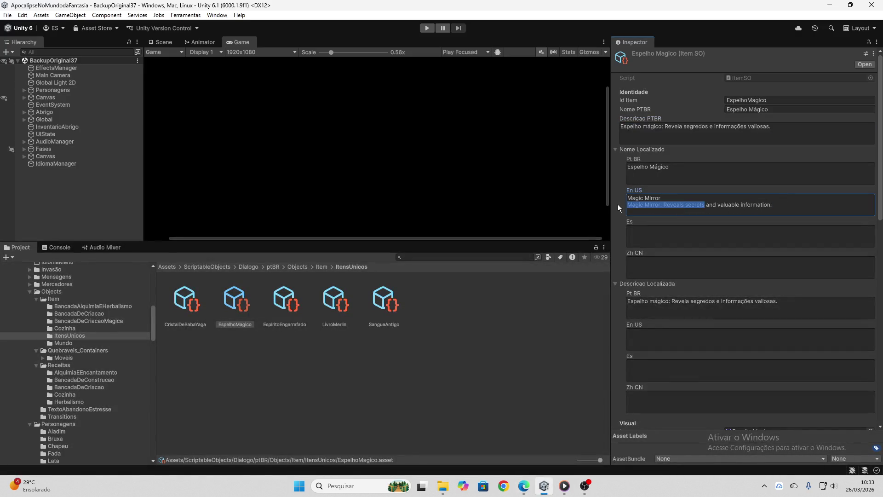
left_click(751, 198)
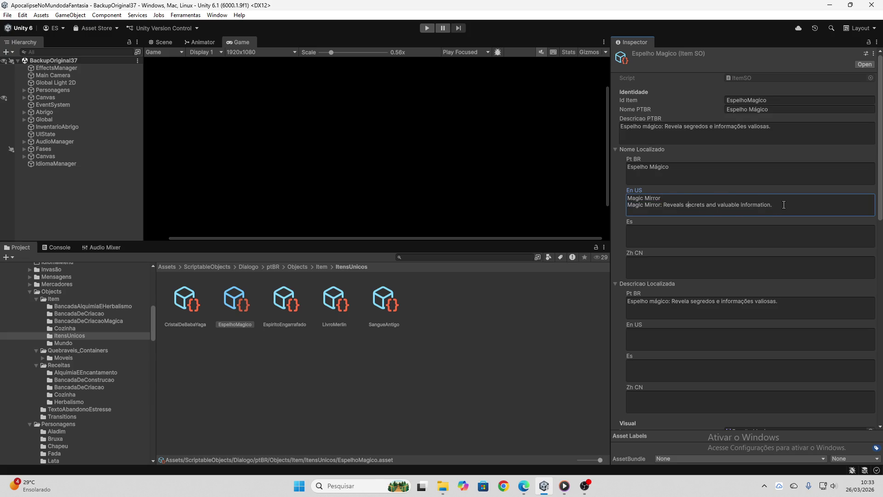
left_click_drag(784, 205, 628, 211)
key("ctrl+x")
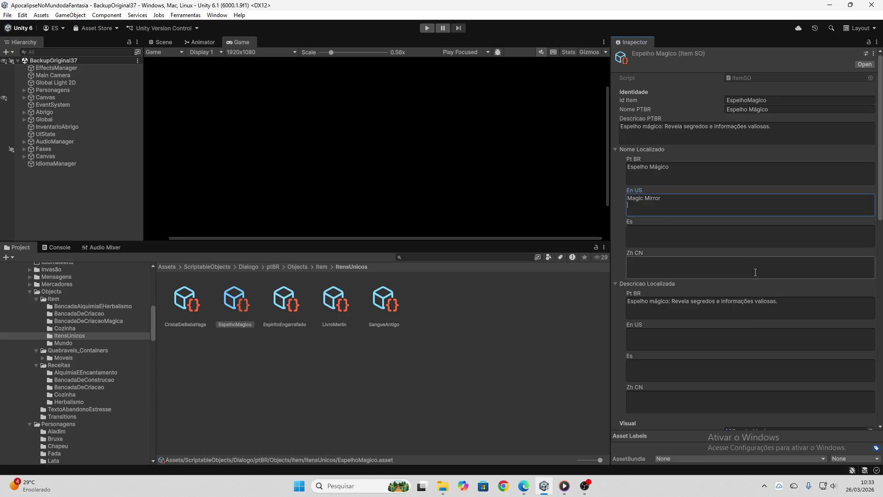
left_click(739, 335)
key("ctrl+v")
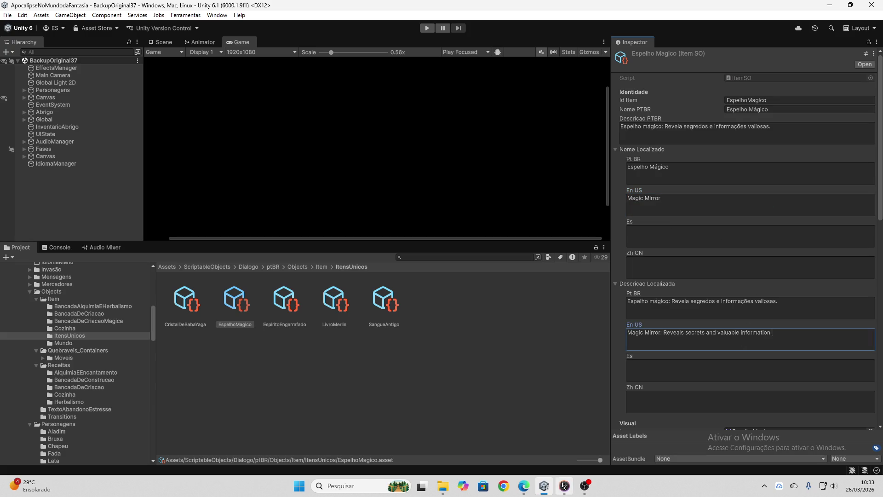
Put the Spanish name 'Espejo mágico' and its description into the Es fields
left_click(524, 486)
left_click_drag(496, 165, 332, 145)
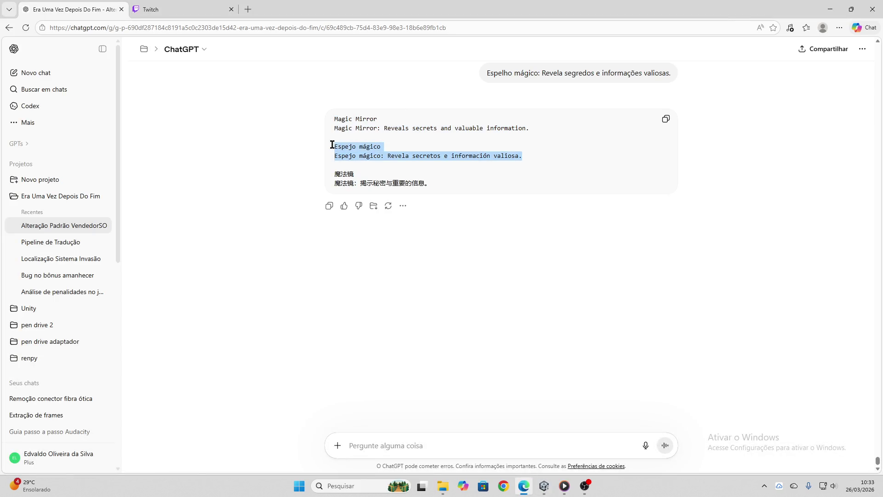
left_click(543, 486)
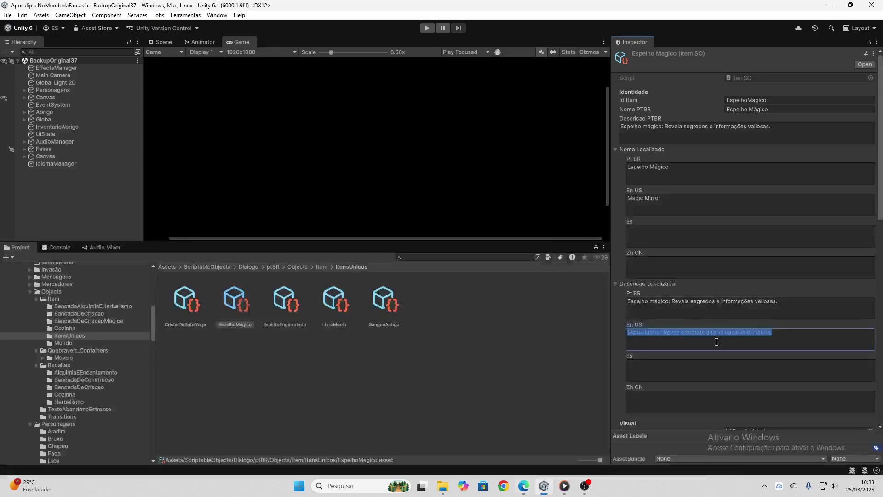
left_click(659, 226)
key("ctrl+v")
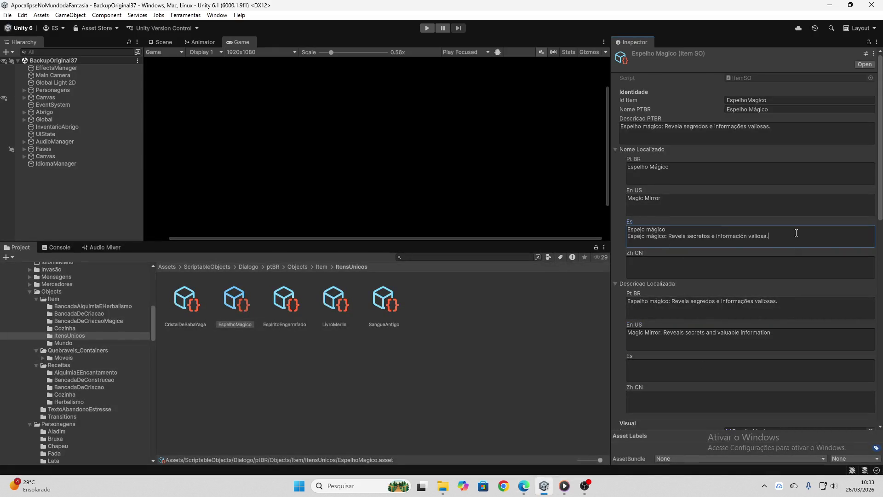
left_click_drag(774, 237, 627, 236)
key("ctrl+x")
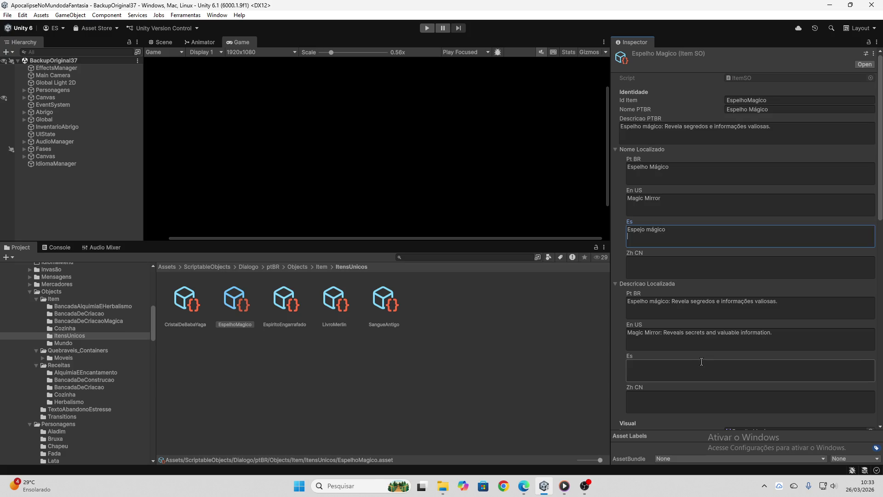
left_click(710, 373)
Set the Zh CN name to 魔法镜 with its Chinese description, then select EspiritoEngarrafado
left_click(524, 486)
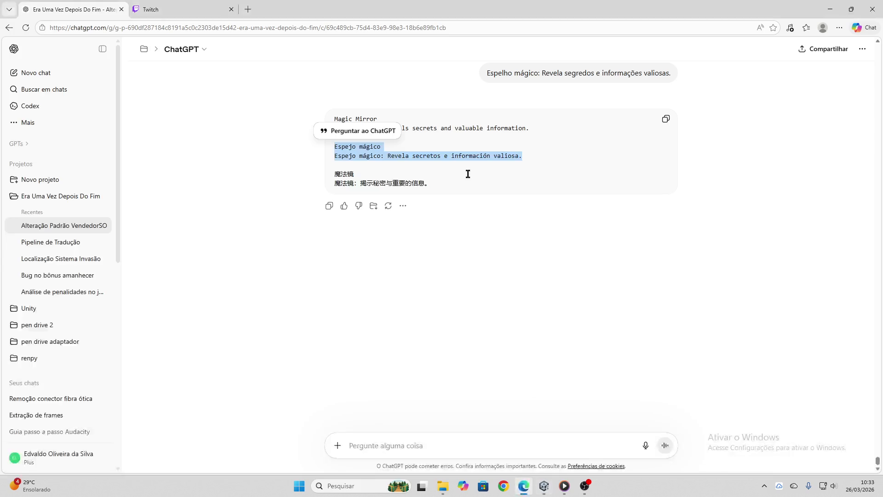
left_click(456, 181)
left_click_drag(457, 181, 308, 173)
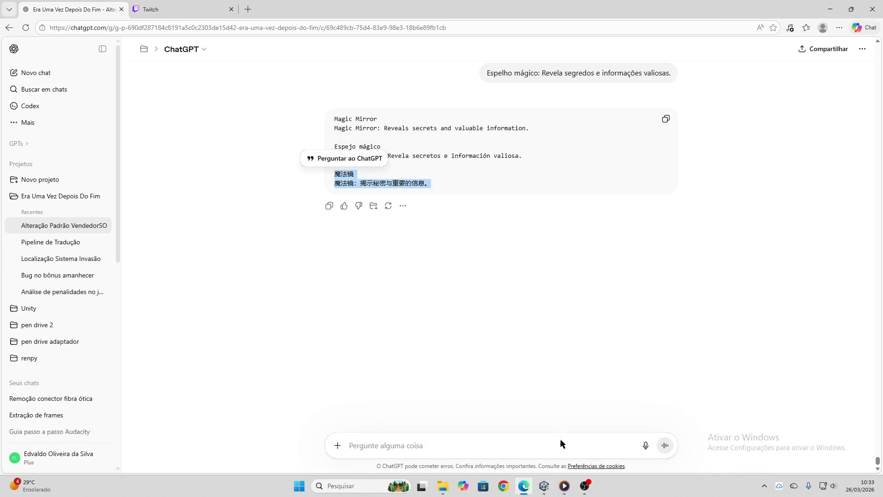
left_click(546, 485)
left_click(669, 274)
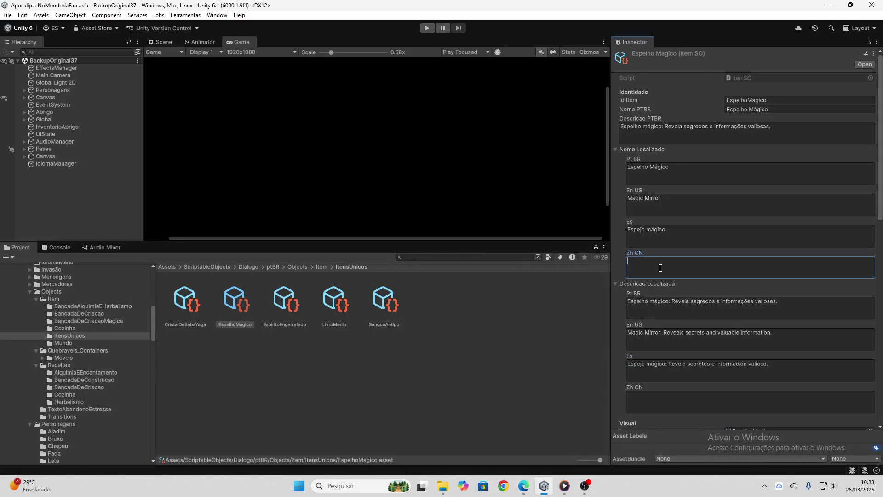
key("ctrl+v")
left_click_drag(723, 270, 577, 270)
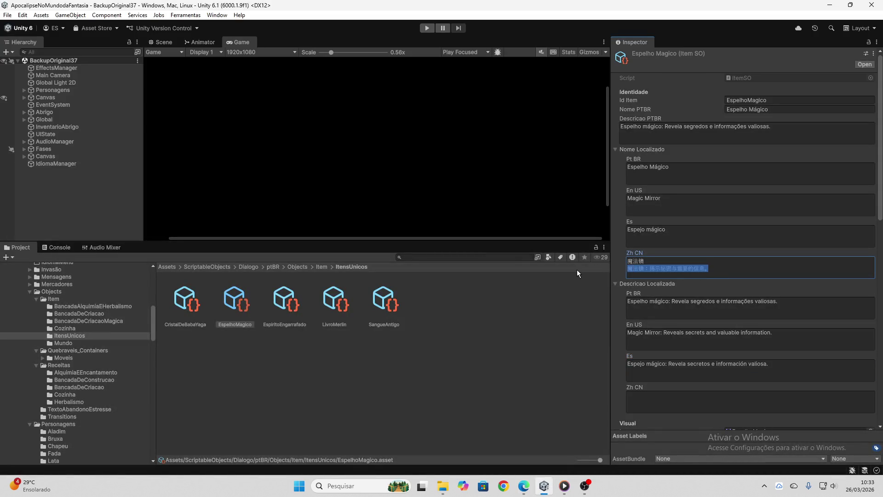
key("ctrl+x")
left_click(663, 404)
key("ctrl+v")
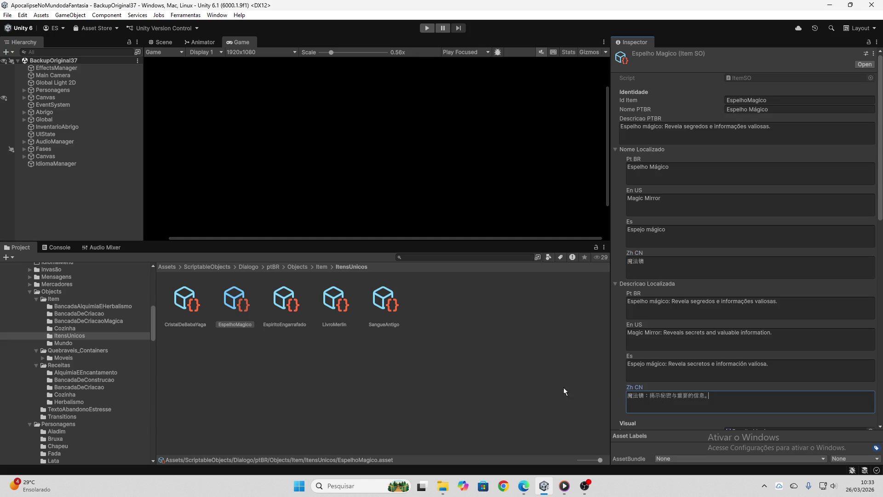
left_click(295, 302)
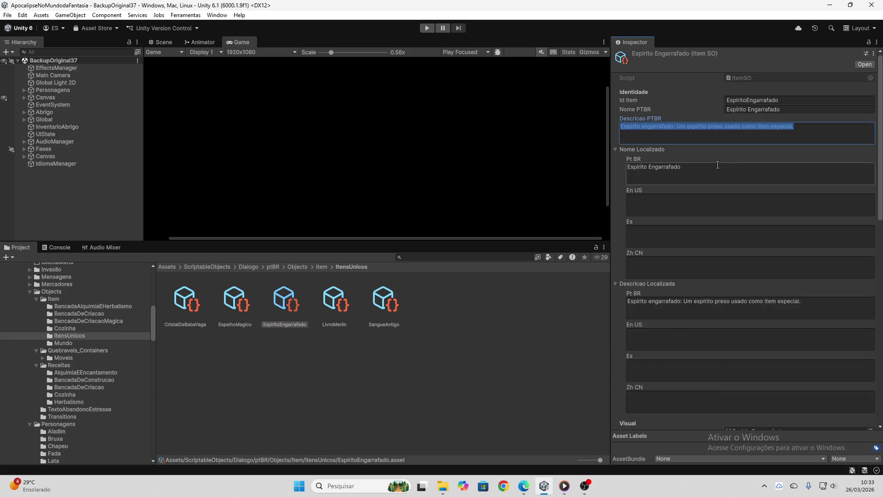
Send the Espírito engarrafado description to ChatGPT for translation
left_click(524, 485)
left_click(491, 446)
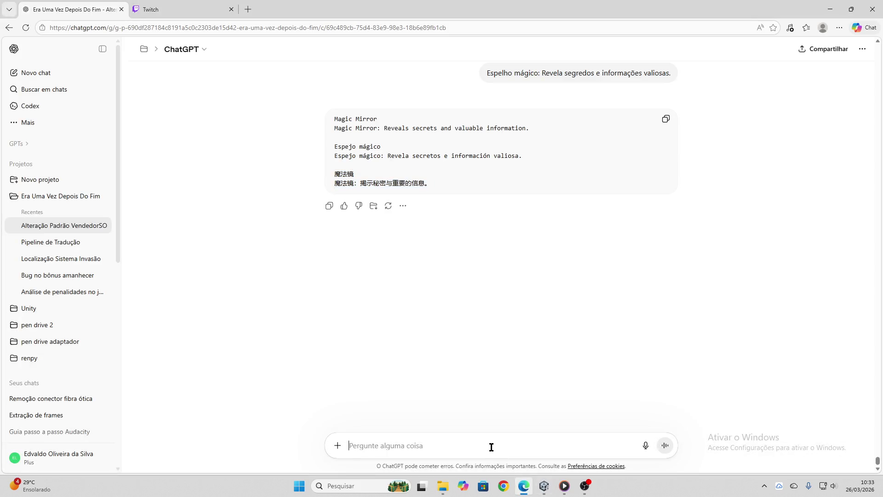
key("ctrl+v")
key("Return")
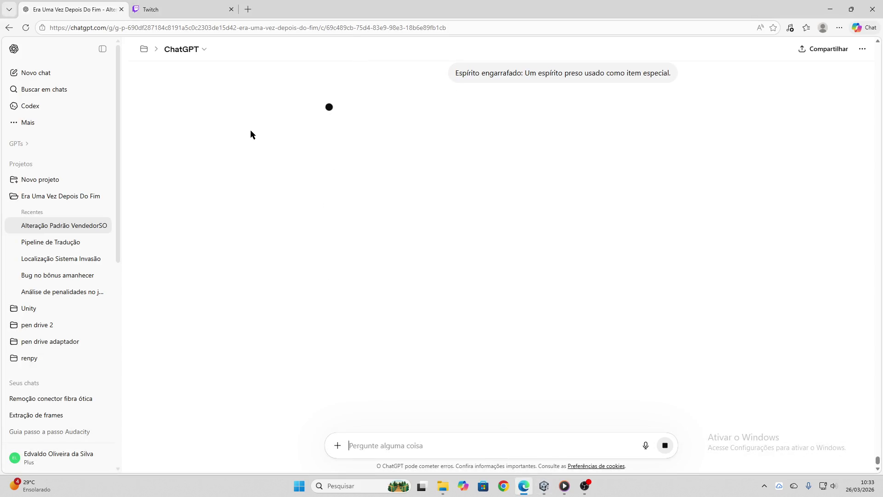
left_click(212, 7)
left_click(45, 5)
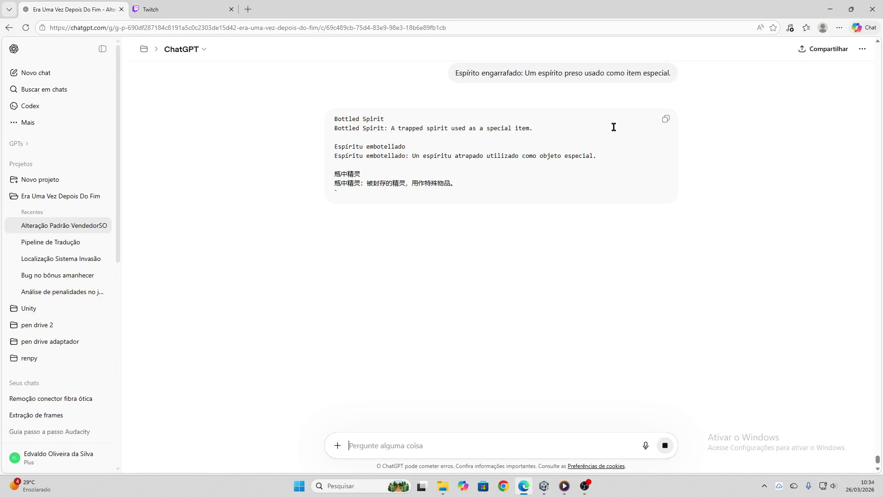
Set the En US name to 'Bottled Spirit' and paste its English description
left_click_drag(345, 127, 328, 120)
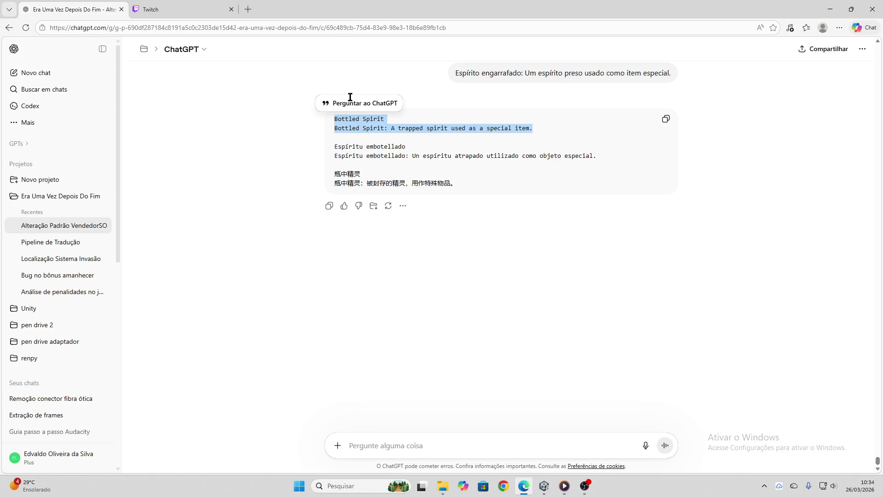
left_click(545, 485)
left_click(681, 205)
key("ctrl+v")
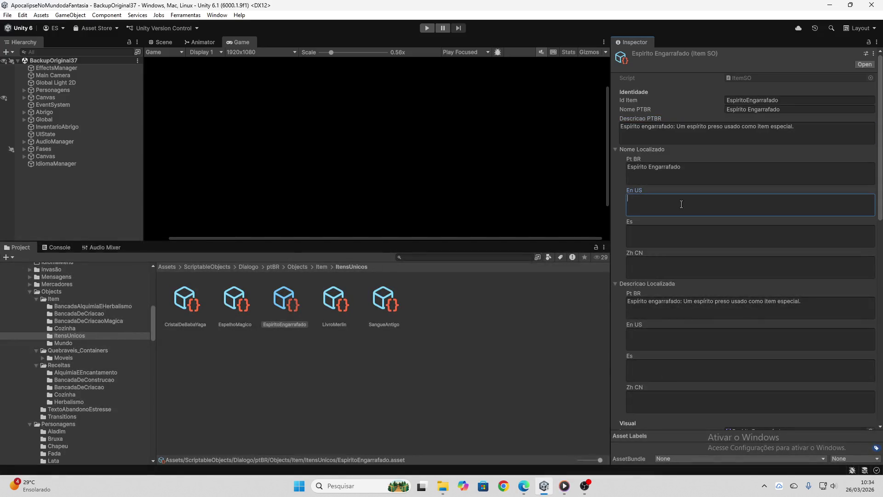
left_click_drag(791, 211, 607, 203)
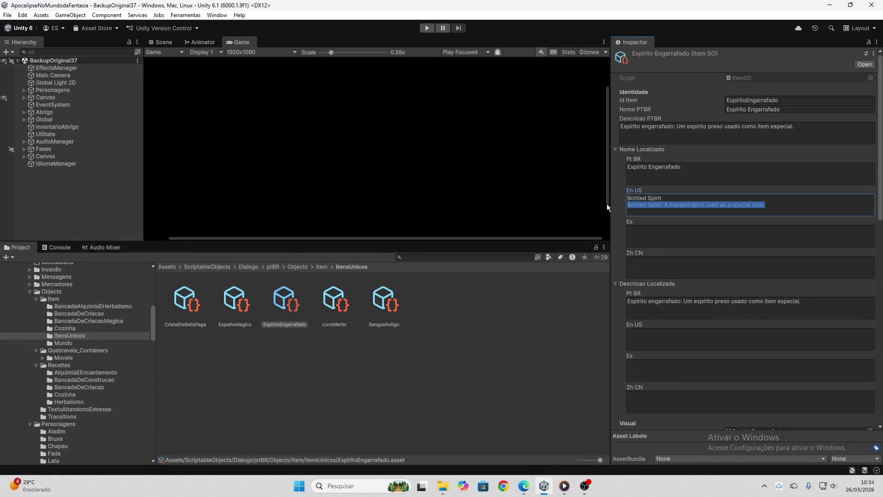
key("ctrl+x")
left_click(699, 340)
key("ctrl+v")
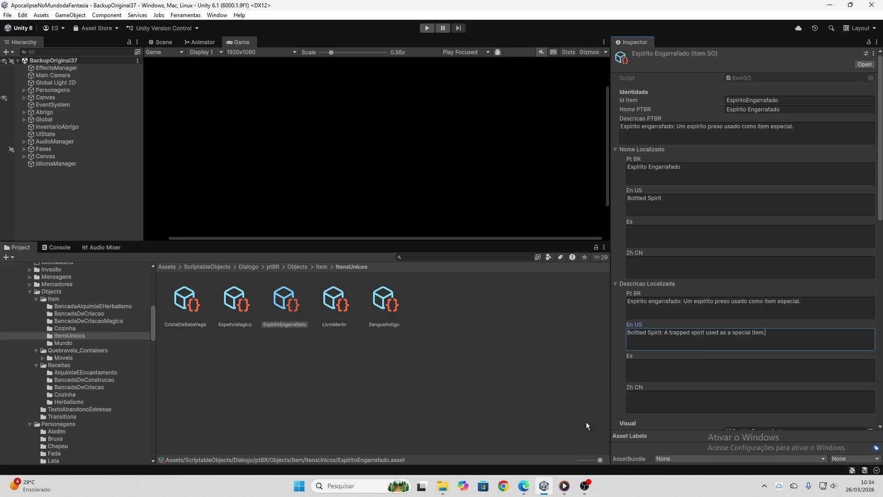
Put the Spanish name 'Espiritu embotellado' and its description into the Es fields
left_click(524, 486)
left_click_drag(597, 156, 327, 150)
left_click(545, 485)
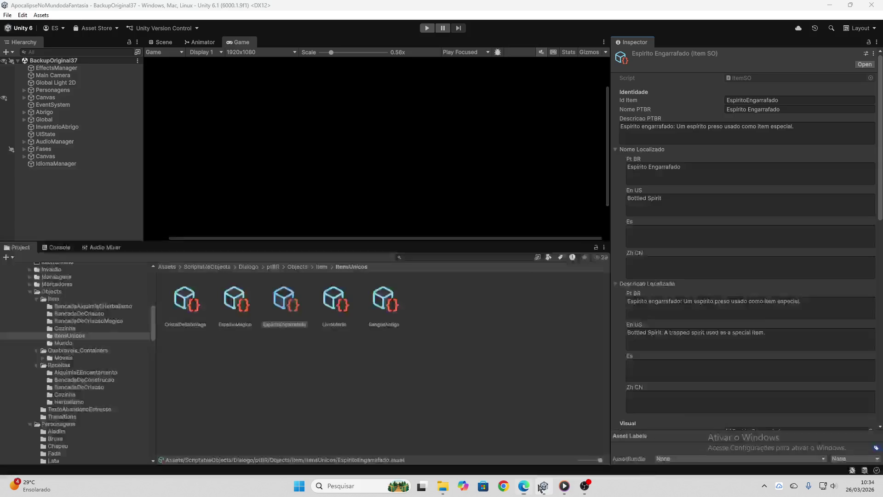
left_click(704, 372)
left_click(709, 241)
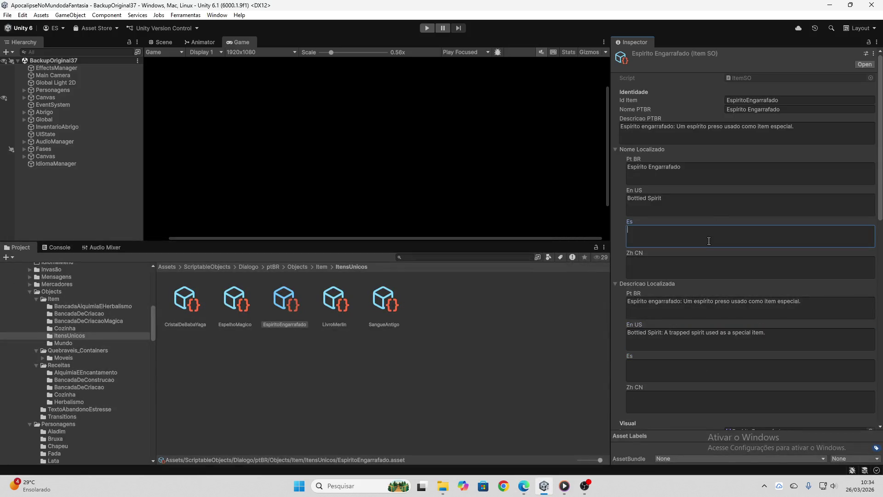
key("ctrl+v")
left_click_drag(838, 235, 577, 236)
key("ctrl+x")
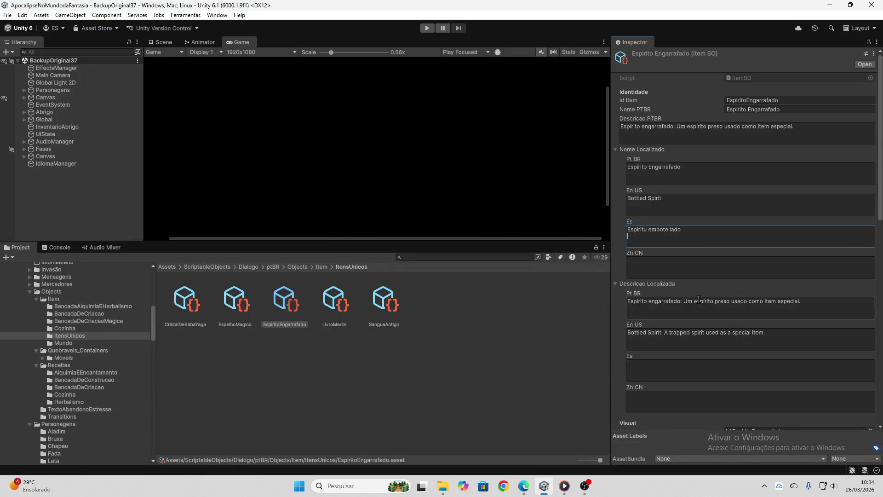
left_click(698, 365)
key("ctrl+v")
Paste the Chinese lines into the Zh CN description and delete the duplicate name line
key("alt+Tab")
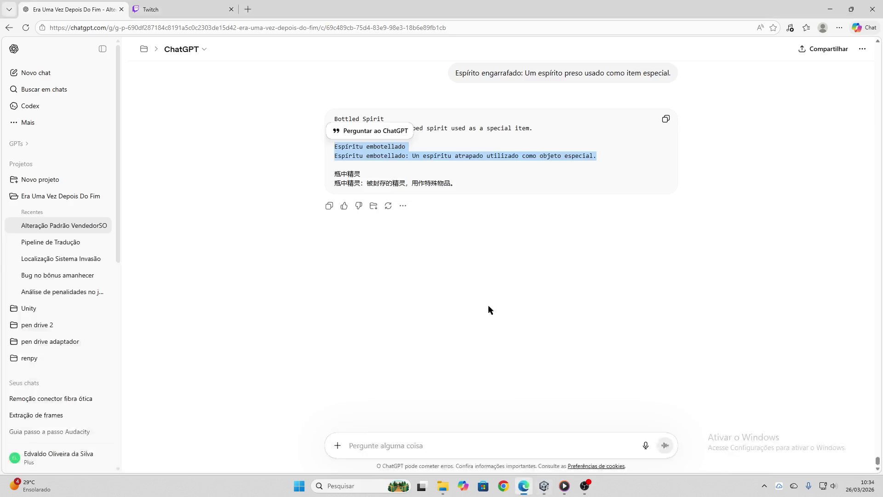
left_click_drag(478, 185, 348, 176)
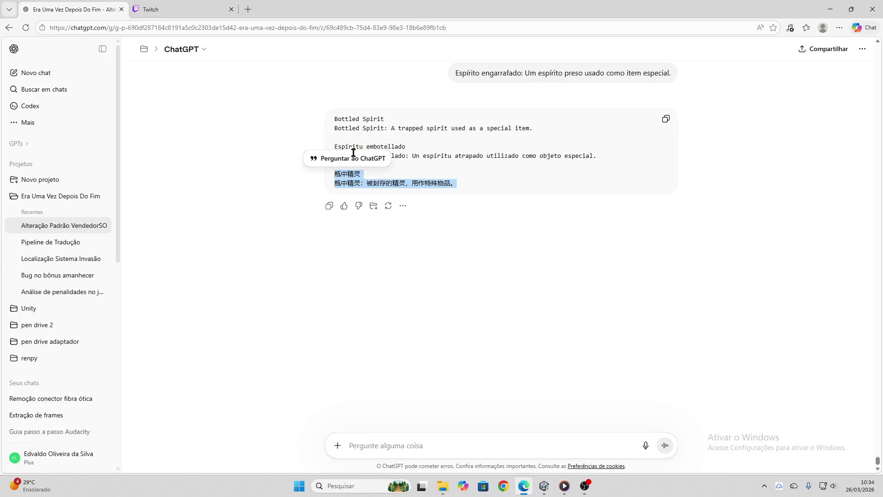
key("ctrl+c")
key("alt+Tab")
left_click(657, 408)
key("ctrl+v")
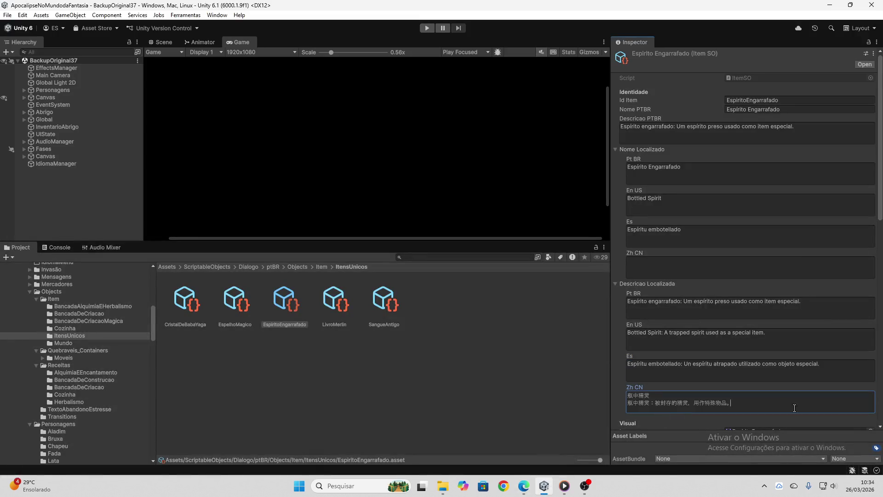
left_click_drag(791, 404, 532, 405)
left_click(659, 398)
key("shift+Home")
key("BackSpace")
key("Delete")
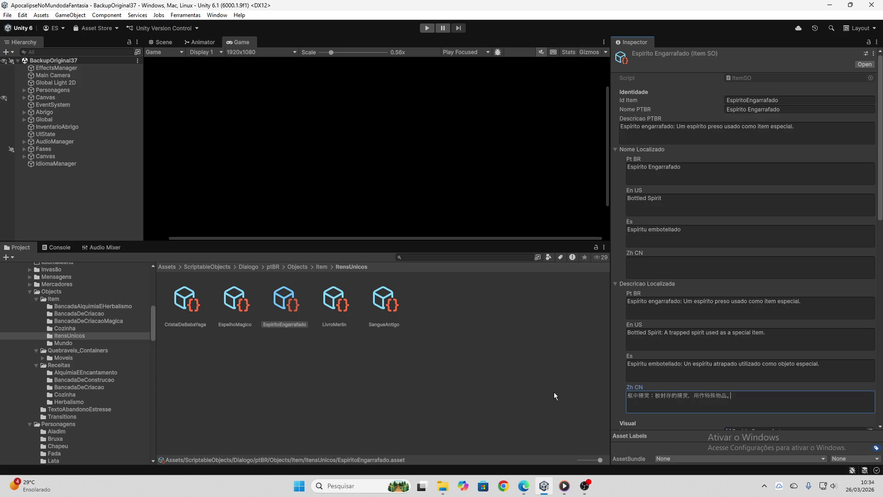
Type the Zh CN name 瓶中精灵, replace the description with the clean Chinese line, then select LivroMerlin
left_click(643, 275)
type("瓶中精灵")
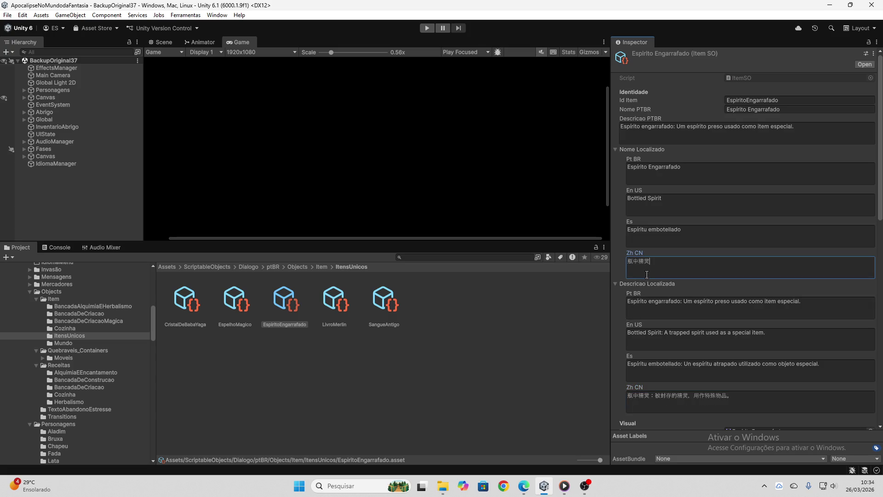
left_click(733, 408)
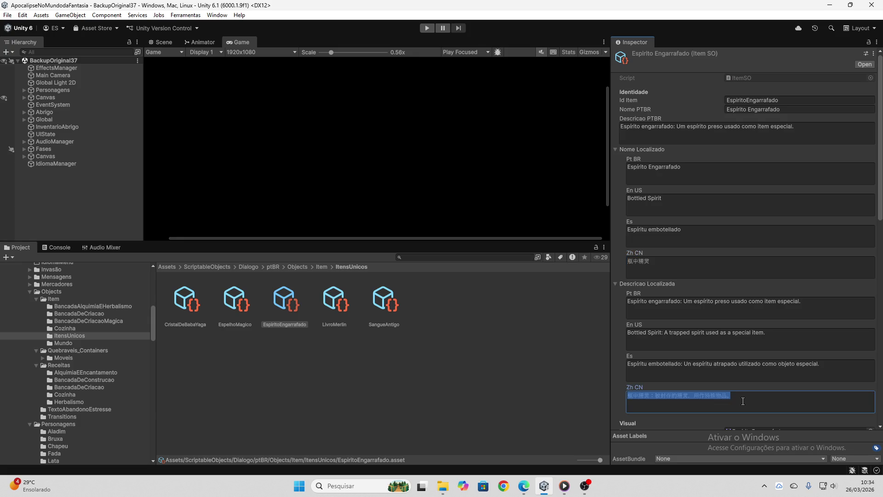
left_click(734, 407)
left_click(518, 486)
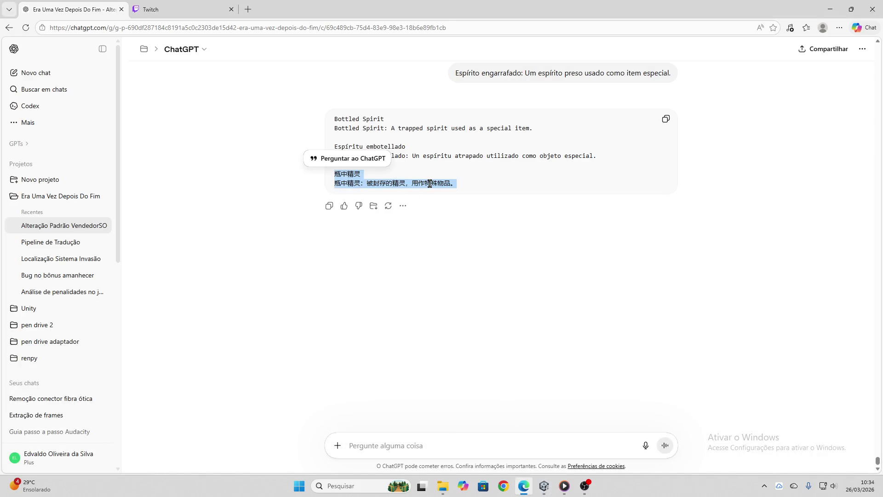
left_click(466, 186)
left_click_drag(467, 185, 329, 183)
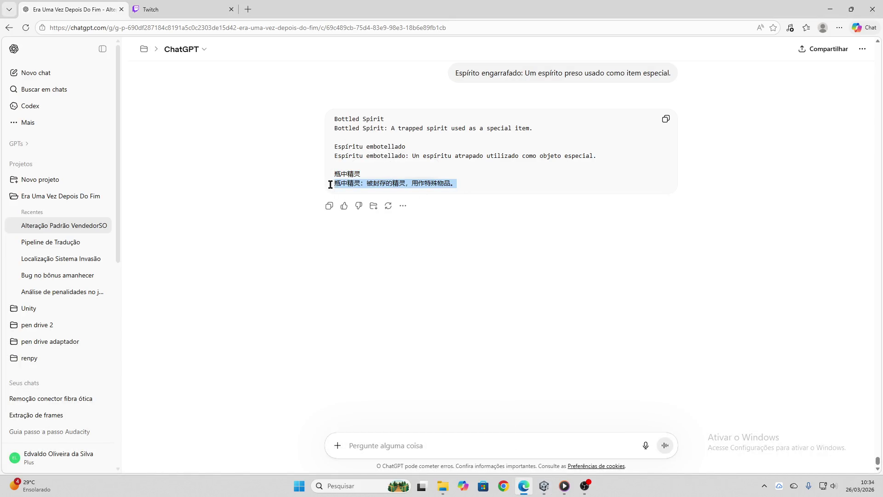
left_click(544, 486)
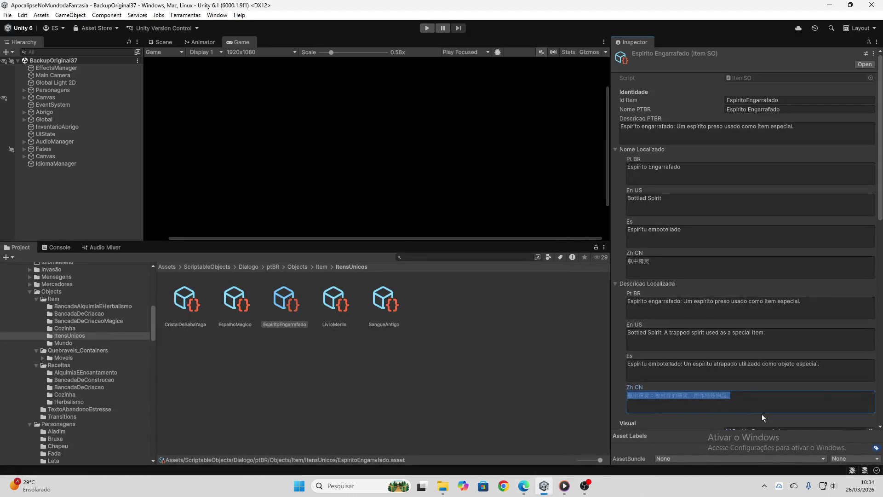
key("ctrl+v")
left_click(334, 301)
Send the Livro Merlin Portuguese description to ChatGPT for translation
left_click(690, 133)
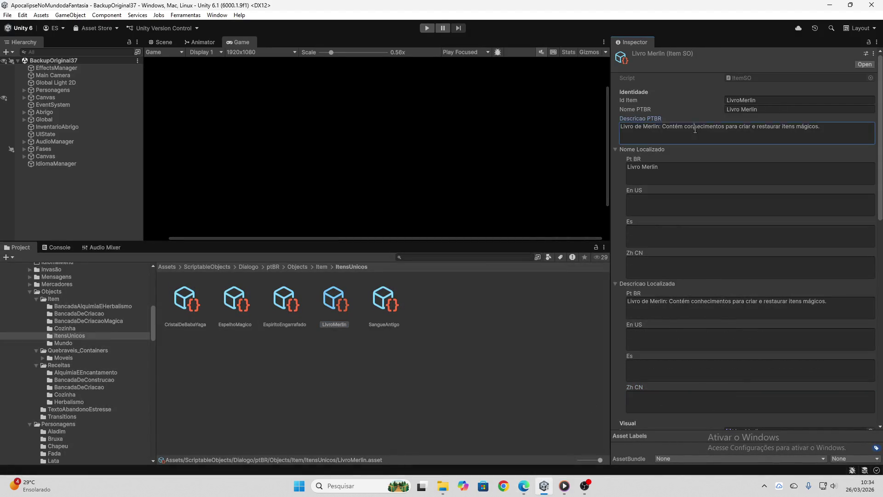
left_click(523, 485)
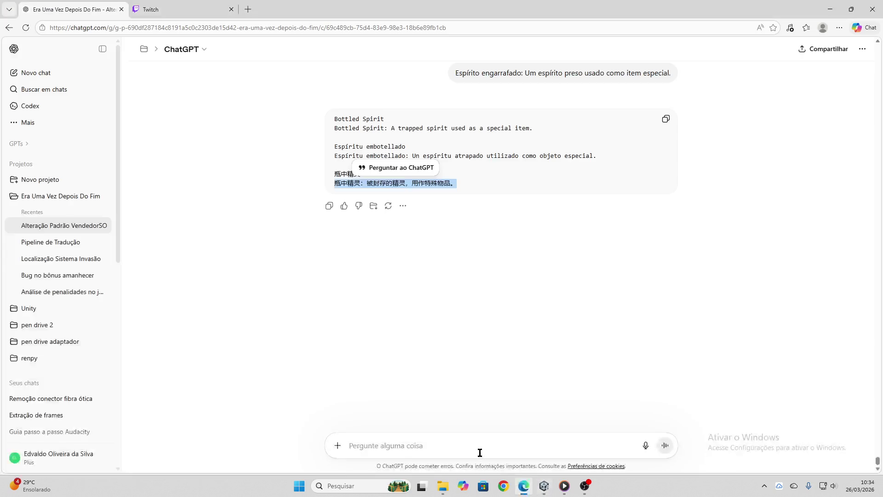
left_click(480, 452)
key("ctrl+v")
key("Return")
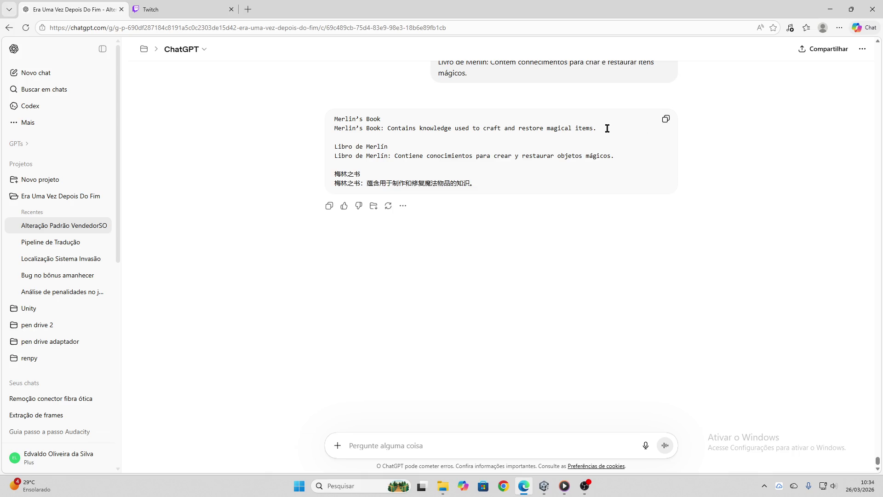
Fill Livro Merlin's En US name with Merlin's Book and its English description
left_click_drag(607, 128, 303, 123)
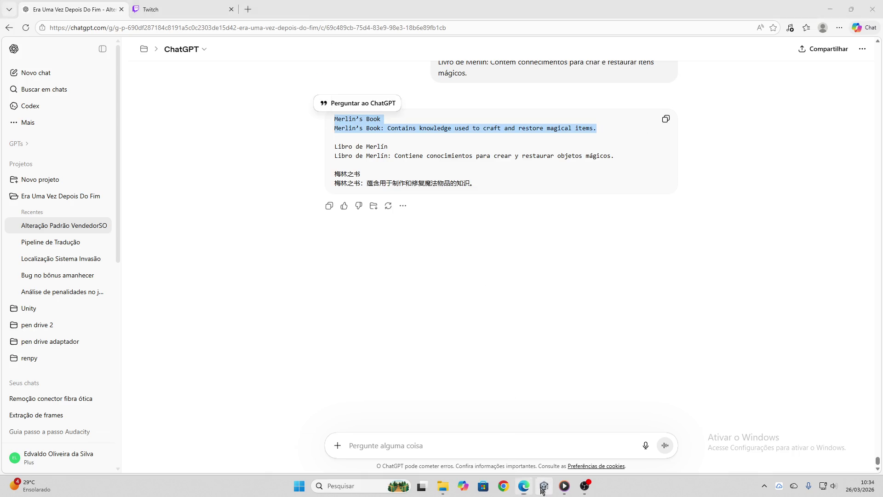
left_click(543, 491)
left_click(781, 209)
key("ctrl+v")
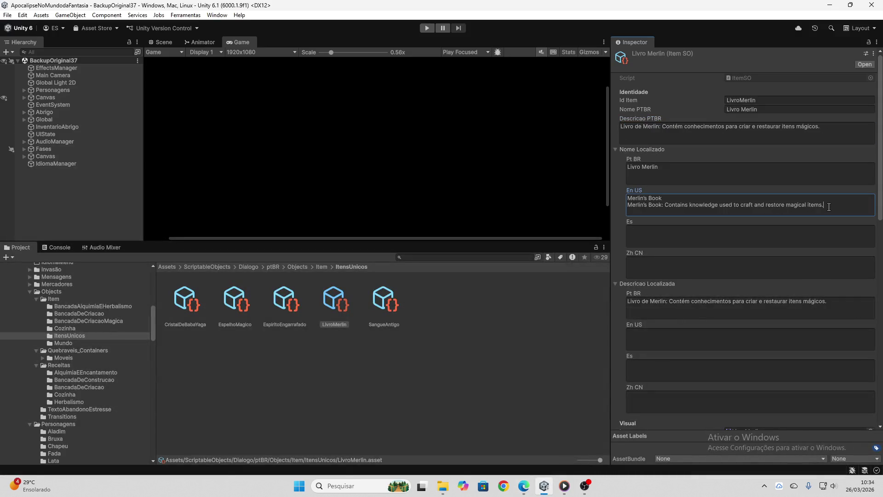
left_click_drag(829, 207, 589, 208)
key("ctrl+x")
left_click(701, 346)
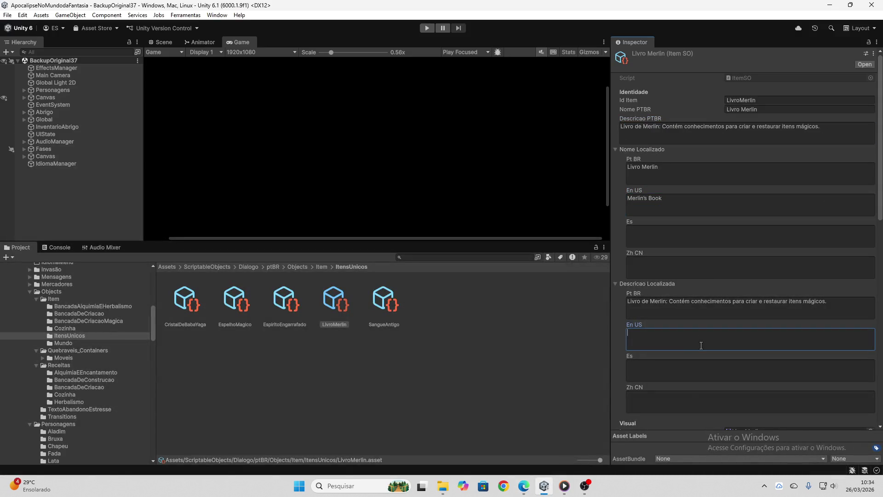
key("ctrl+v")
Fill Livro Merlin's Es name with Libro de Merlín and its Spanish description
left_click(524, 486)
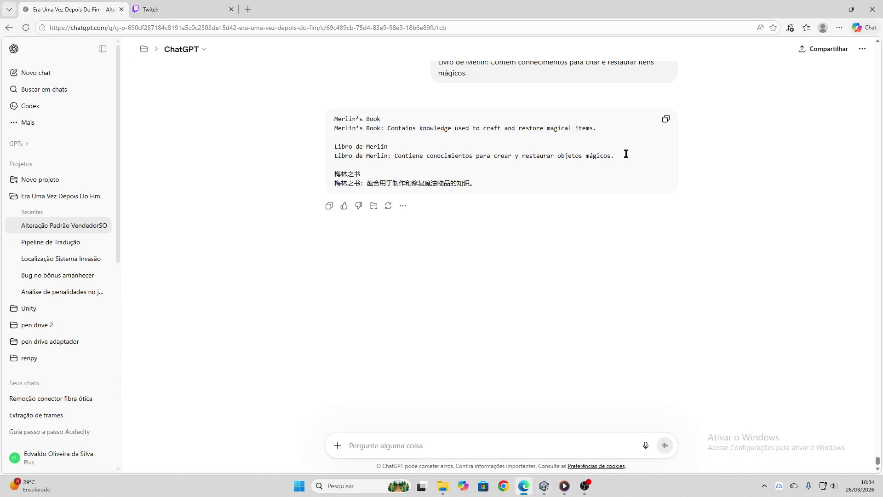
left_click_drag(626, 154, 335, 145)
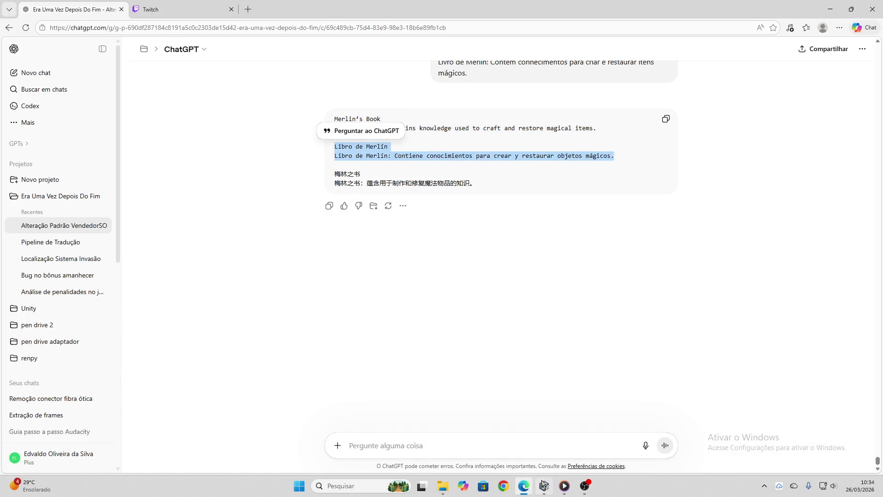
left_click(543, 484)
left_click(837, 239)
key("ctrl+v")
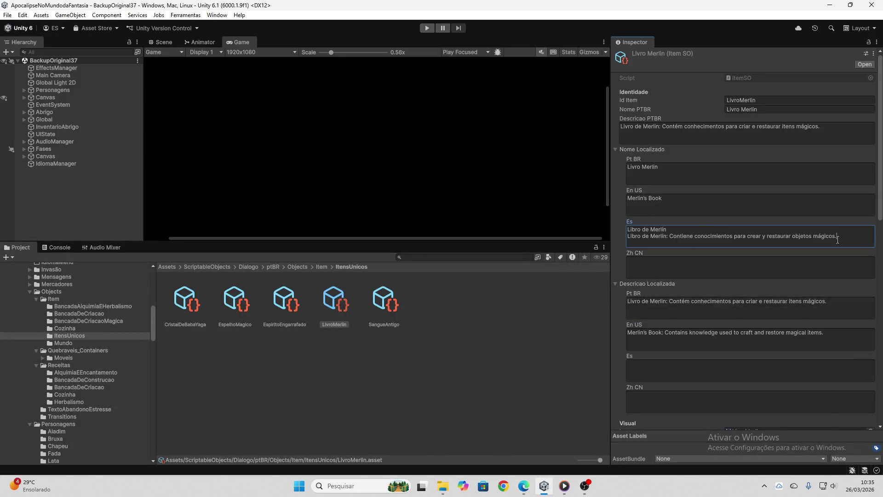
left_click_drag(838, 240, 572, 239)
key("ctrl+x")
left_click(661, 361)
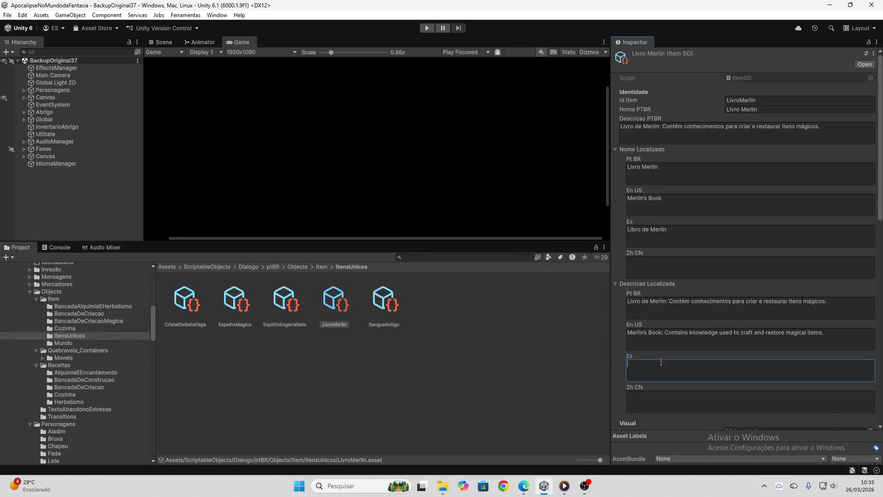
key("ctrl+v")
Fill Livro Merlin's Zh CN name with 梅林之书 and its Chinese description
left_click(524, 486)
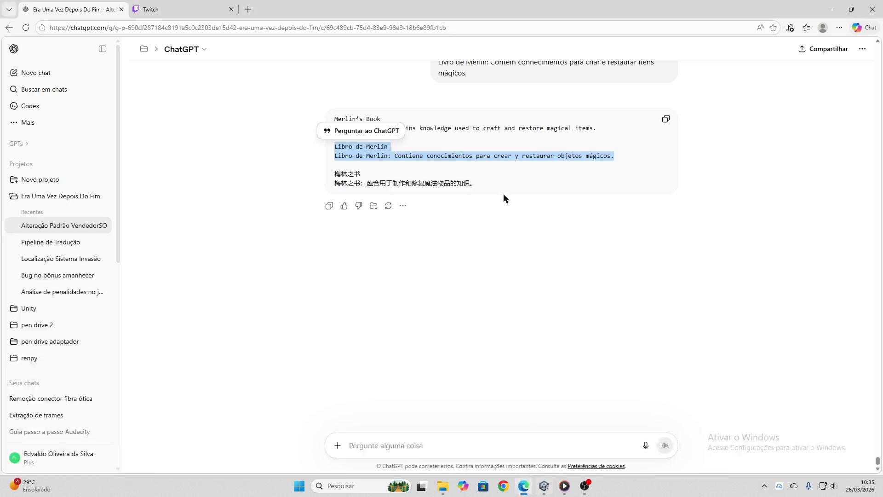
left_click_drag(474, 184, 327, 169)
left_click(493, 184)
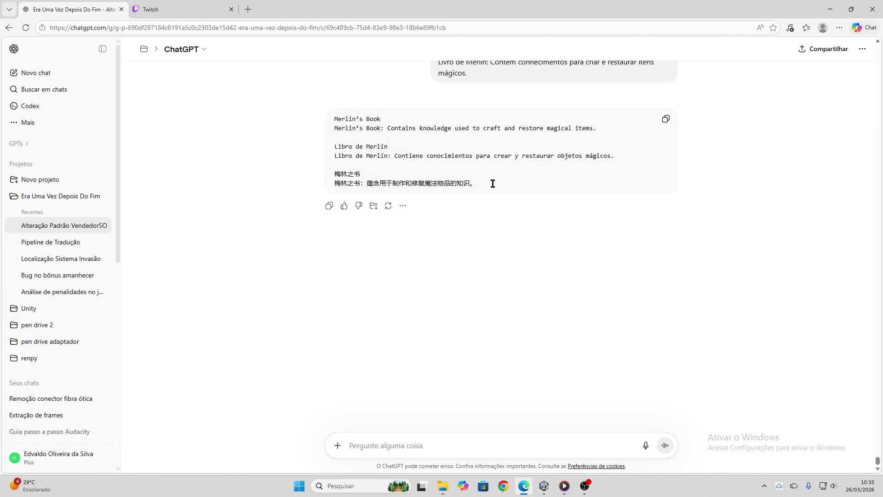
left_click_drag(493, 183, 330, 174)
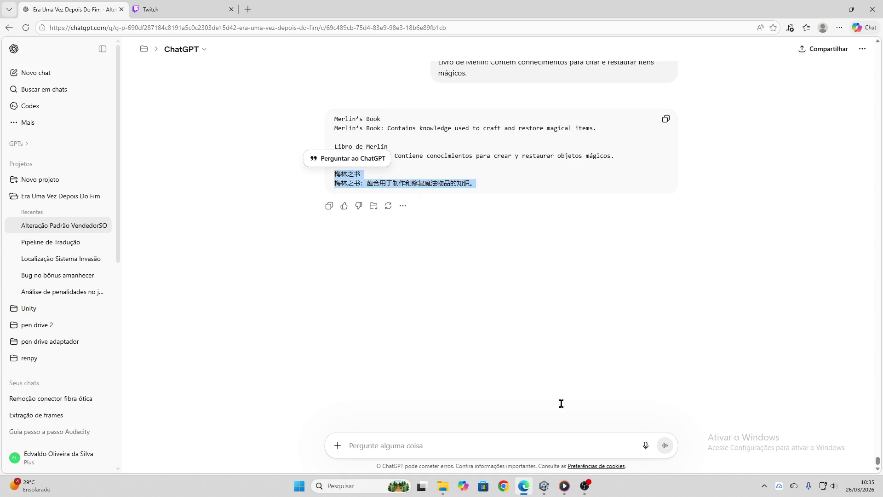
key("ctrl+c")
left_click(544, 486)
left_click(671, 275)
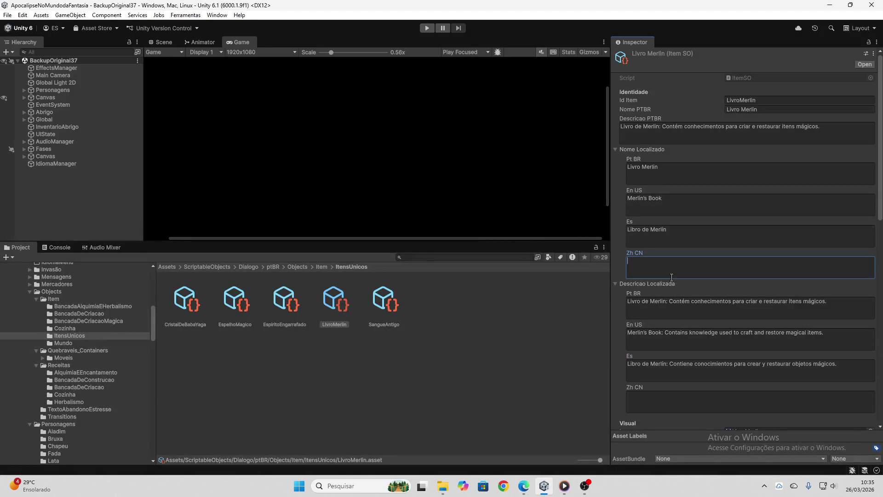
key("ctrl+v")
key("shift+Home")
key("BackSpace")
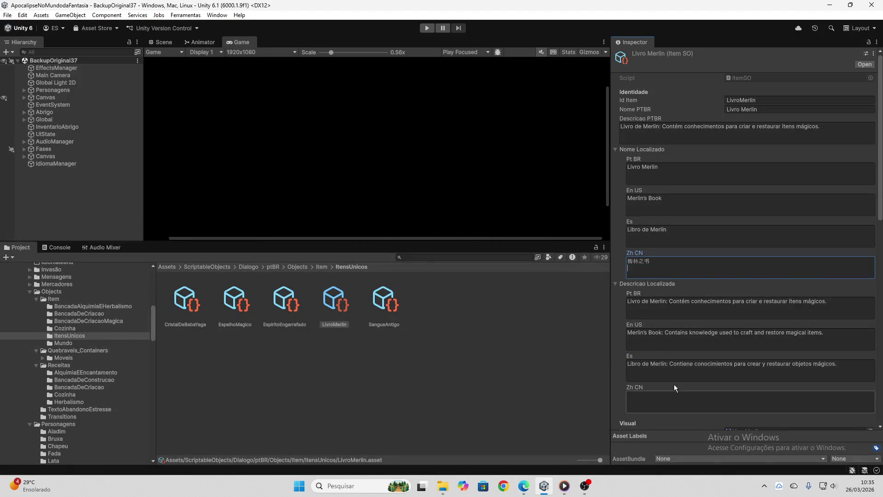
left_click(675, 396)
key("ctrl+v")
Select the SangueAntigo item in the Project window
scroll(687, 379, "down", 5)
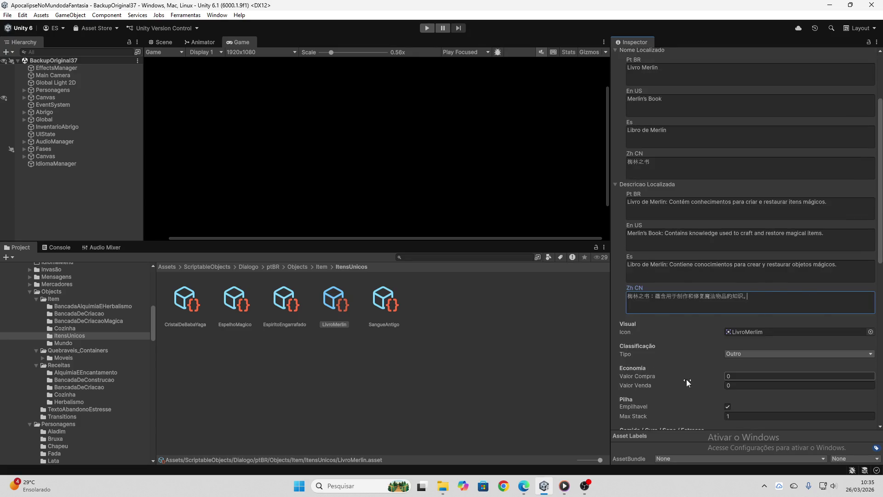
scroll(687, 379, "up", 5)
left_click(384, 306)
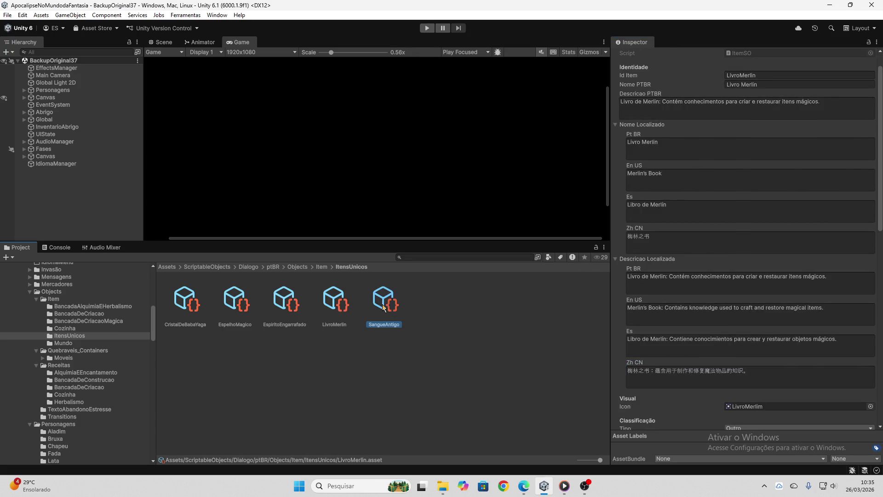
Send the Sangue Antigo Portuguese description to ChatGPT and select the English reply lines
left_click(702, 116)
left_click(524, 488)
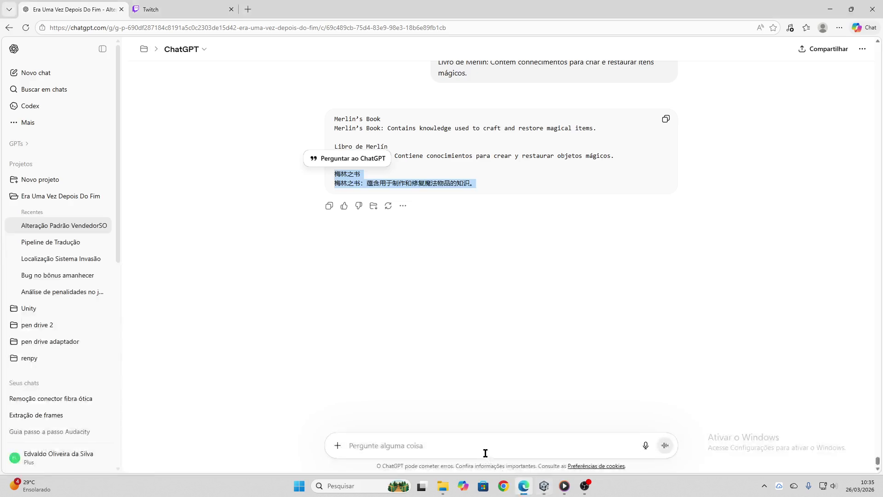
left_click(485, 453)
key("ctrl+v")
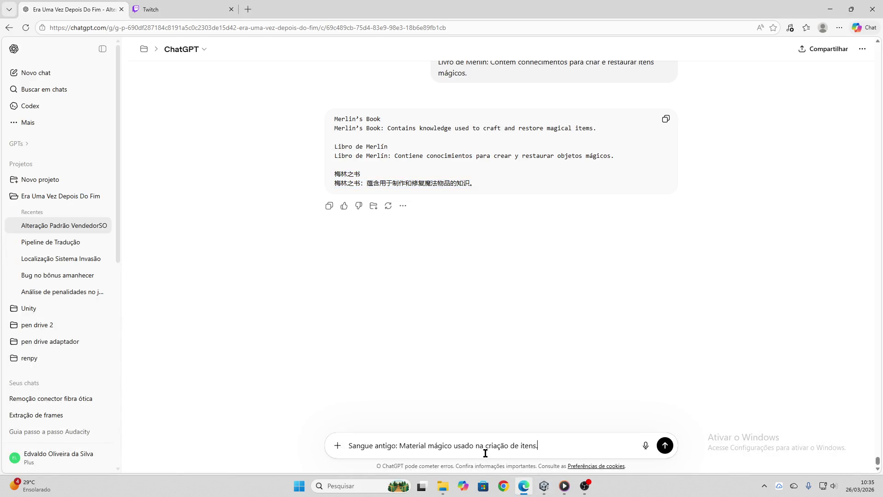
key("Return")
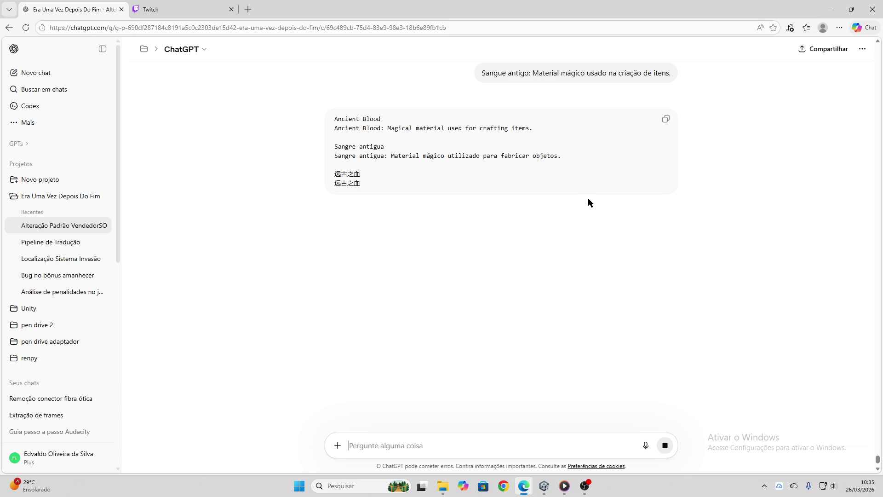
left_click_drag(326, 131, 323, 124)
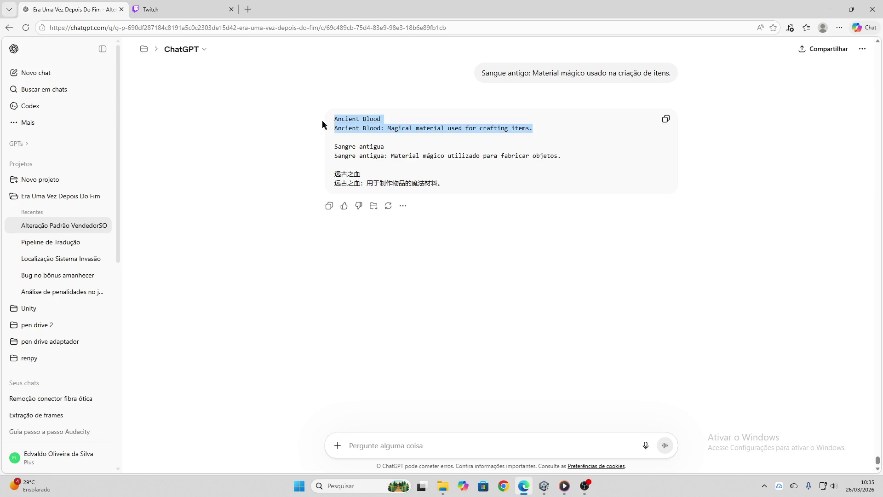
left_click(549, 481)
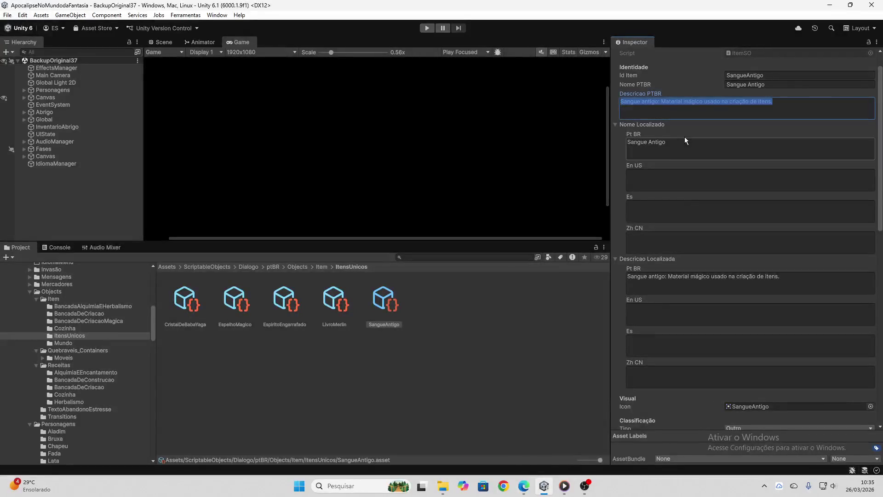
Fill Sangue Antigo's En US name with Ancient Blood and its English description
left_click(674, 189)
key("ctrl+v")
left_click_drag(779, 183, 610, 183)
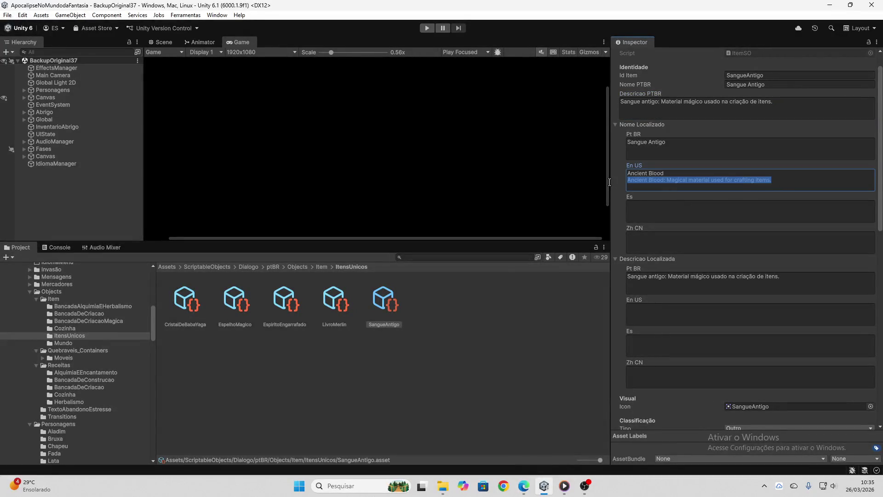
key("ctrl+x")
left_click(736, 317)
key("ctrl+v")
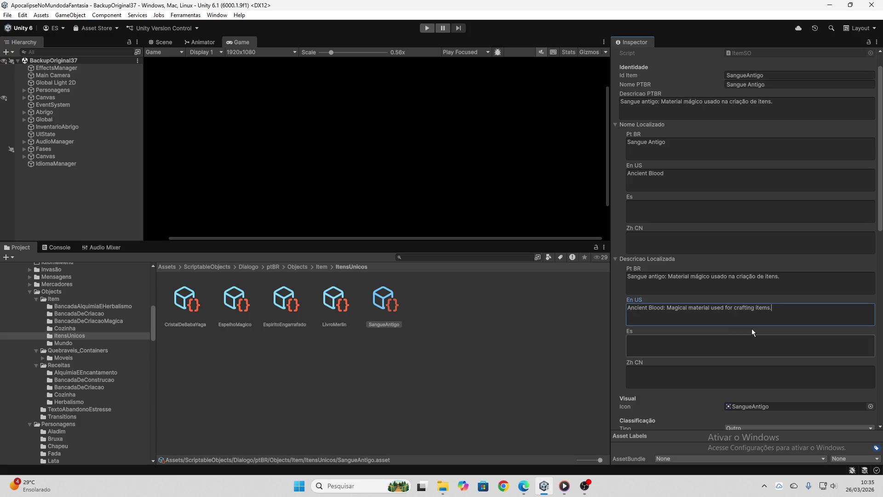
Fill Sangue Antigo's Es name with Sangre antigua and its Spanish description
left_click(523, 486)
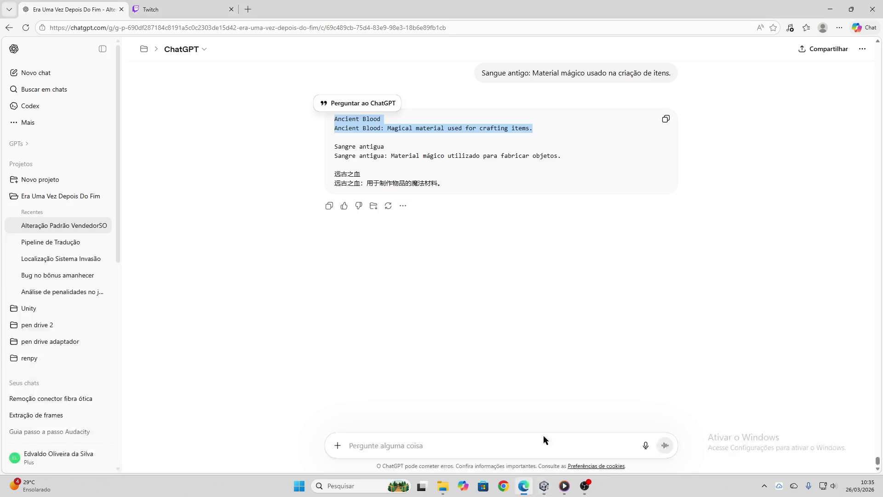
left_click_drag(564, 164, 308, 142)
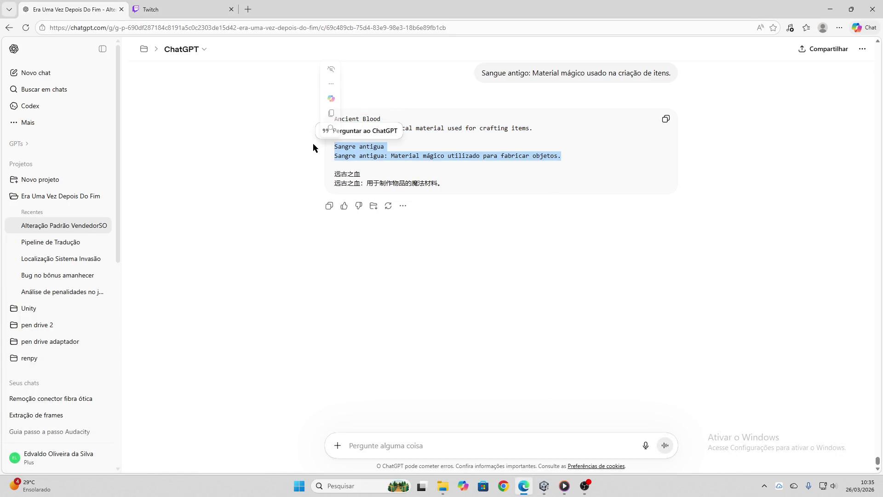
key("alt+Tab")
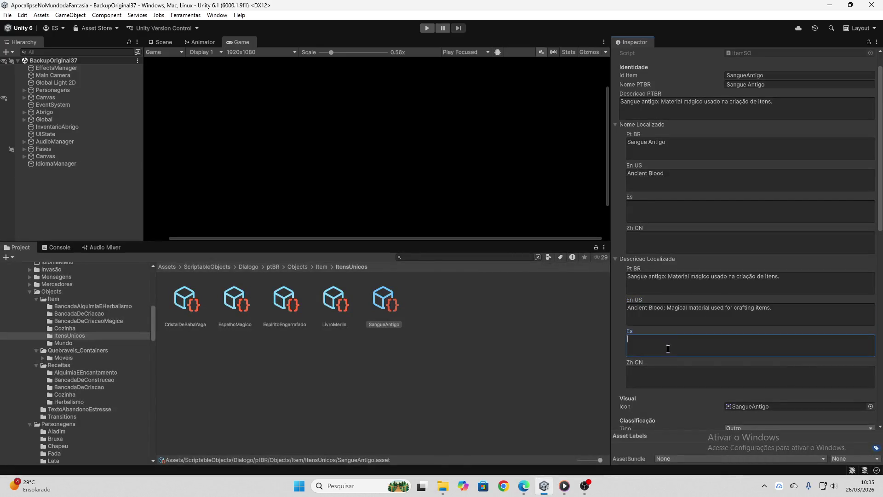
left_click(677, 211)
key("ctrl+v")
left_click_drag(806, 211, 571, 211)
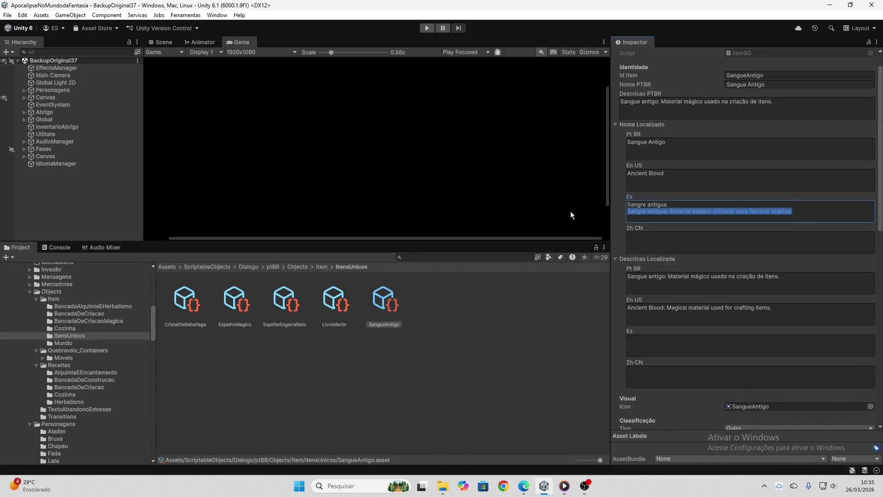
key("ctrl+x")
left_click(750, 345)
key("ctrl+v")
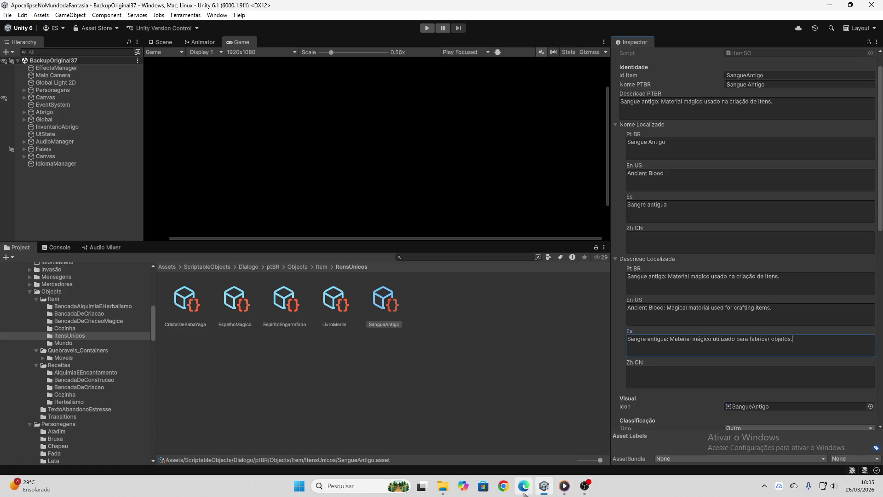
Fill Sangue Antigo's Zh CN name with 远古之血 and its Chinese description
left_click(523, 486)
left_click_drag(443, 184, 336, 177)
key("ctrl+c")
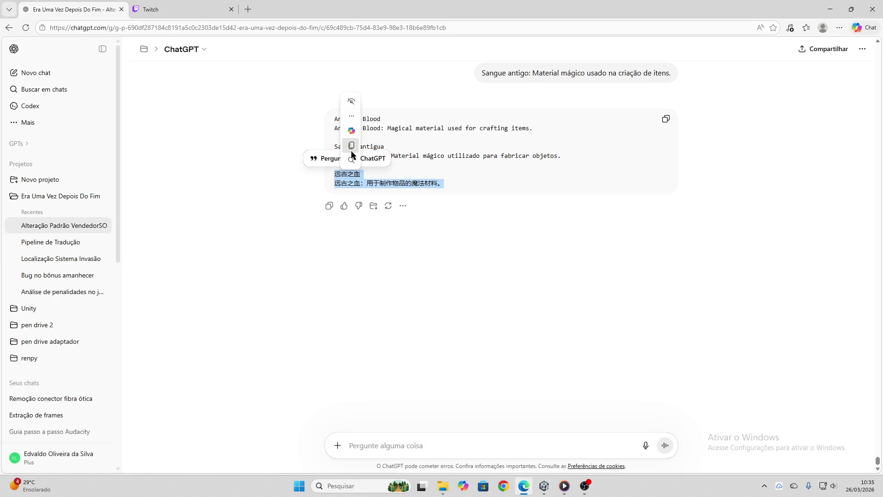
left_click(545, 486)
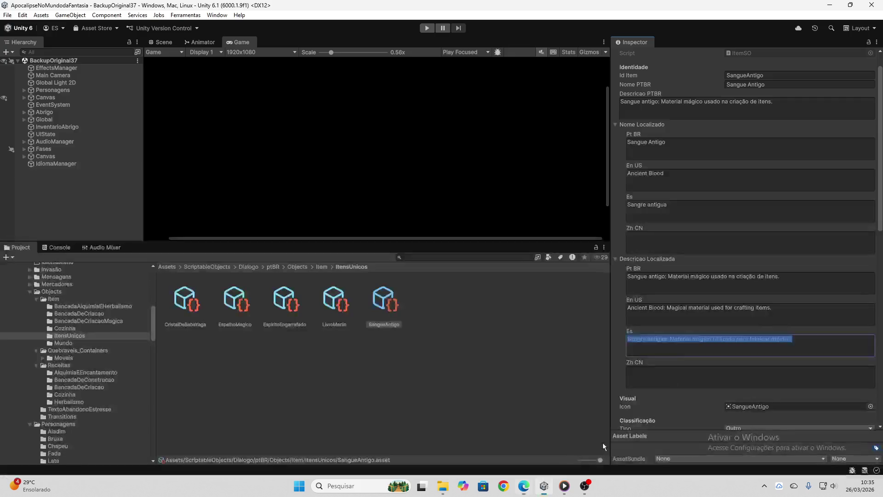
left_click(668, 244)
key("ctrl+v")
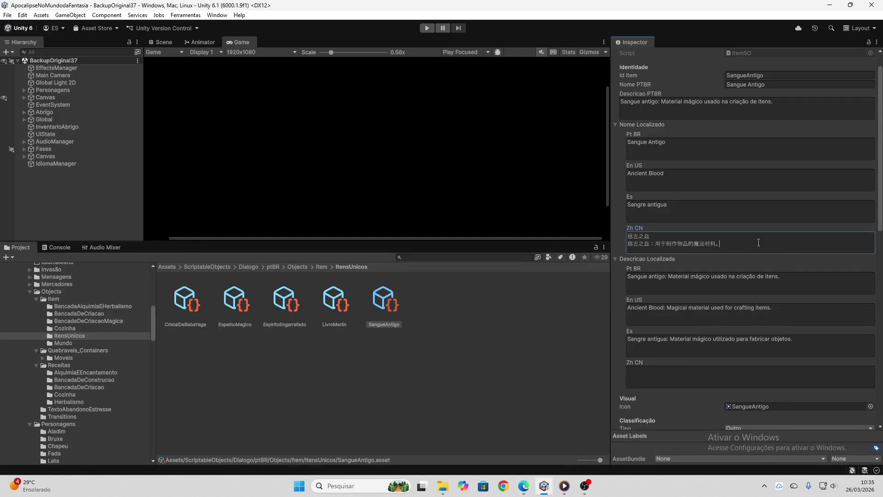
left_click_drag(758, 243, 558, 244)
key("ctrl+x")
left_click(693, 378)
key("ctrl+v")
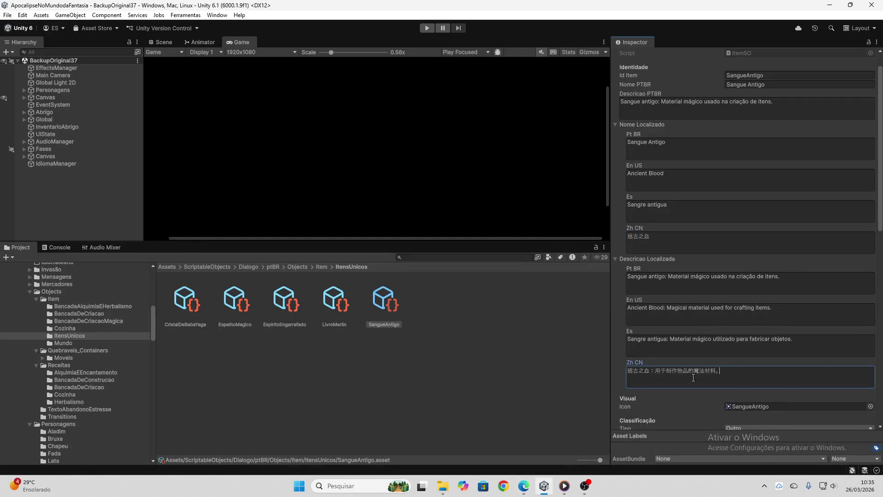
left_click(465, 372)
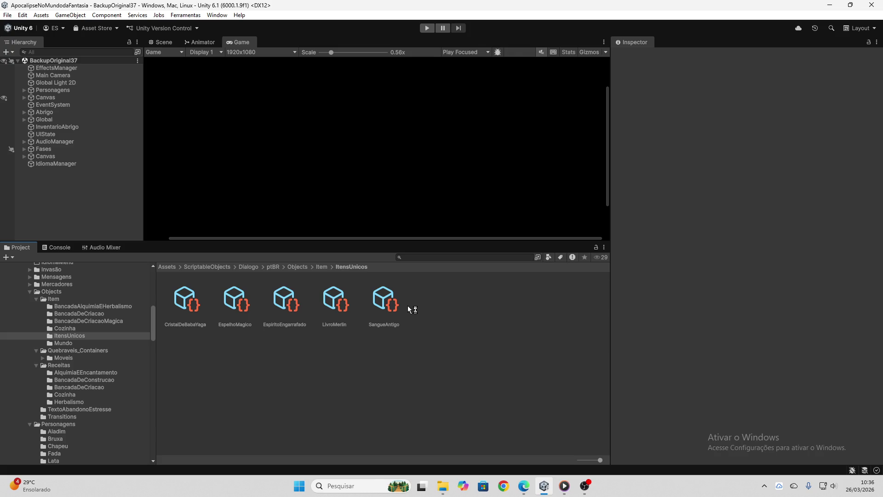
Check the unique items' translations, then open the Mundo folder to browse Agua, Bigorna and other assets
left_click(381, 300)
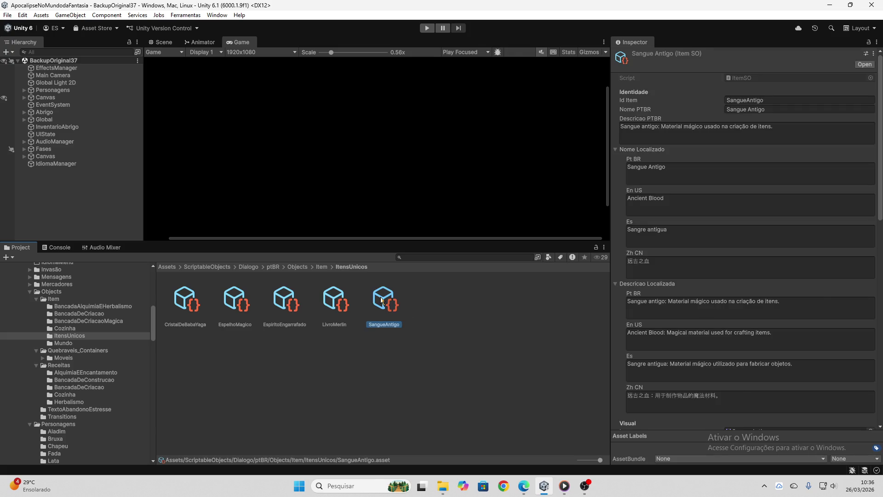
key("Left")
key("Left")
key("Left")
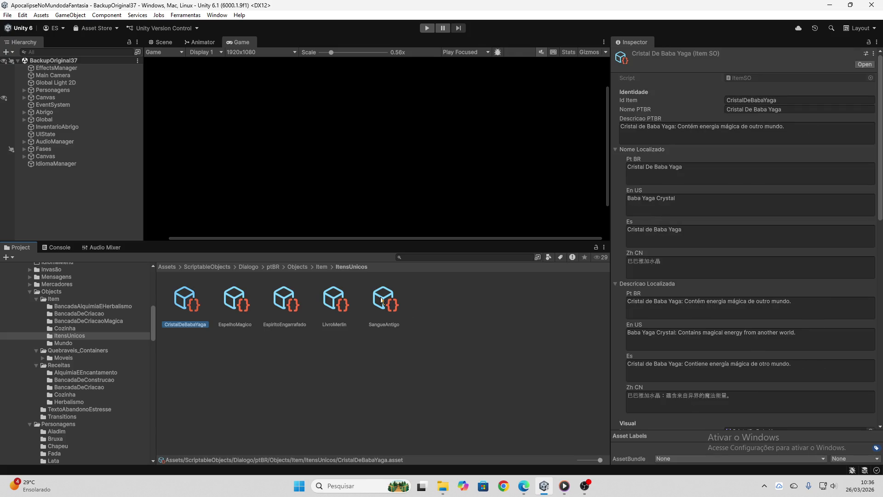
left_click(322, 269)
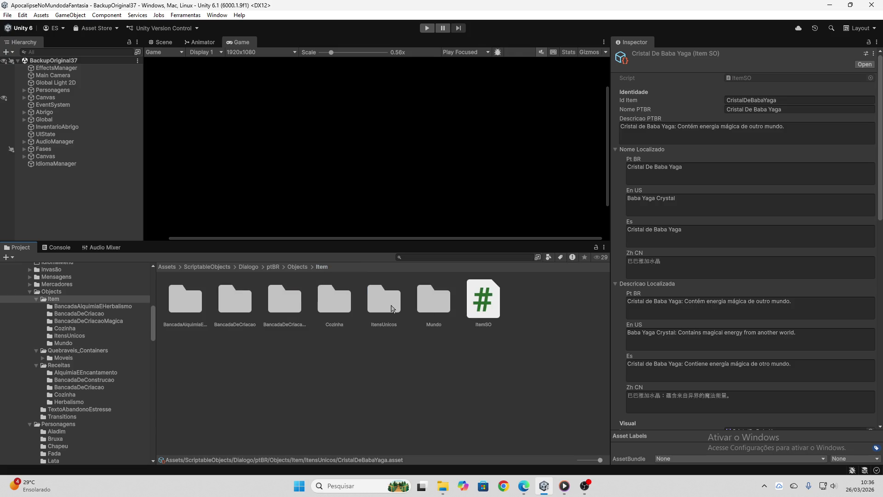
double_click(432, 300)
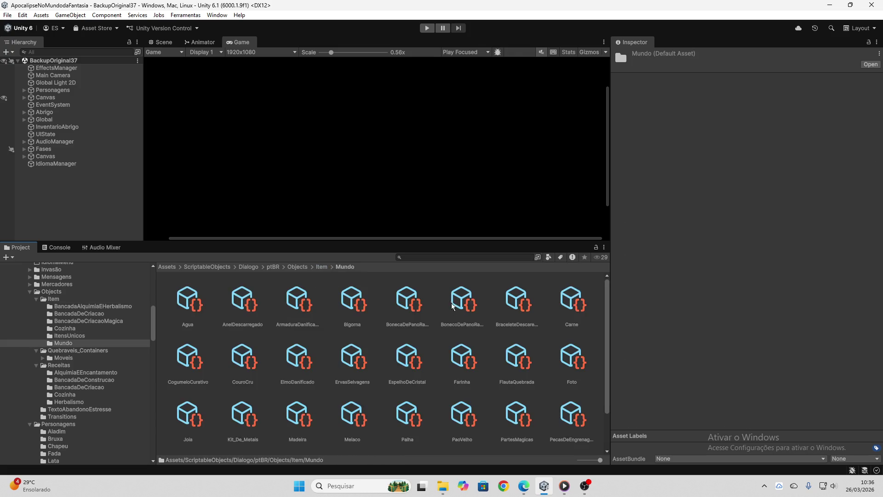
scroll(450, 326, "down", 2)
scroll(450, 364, "up", 2)
scroll(465, 365, "down", 2)
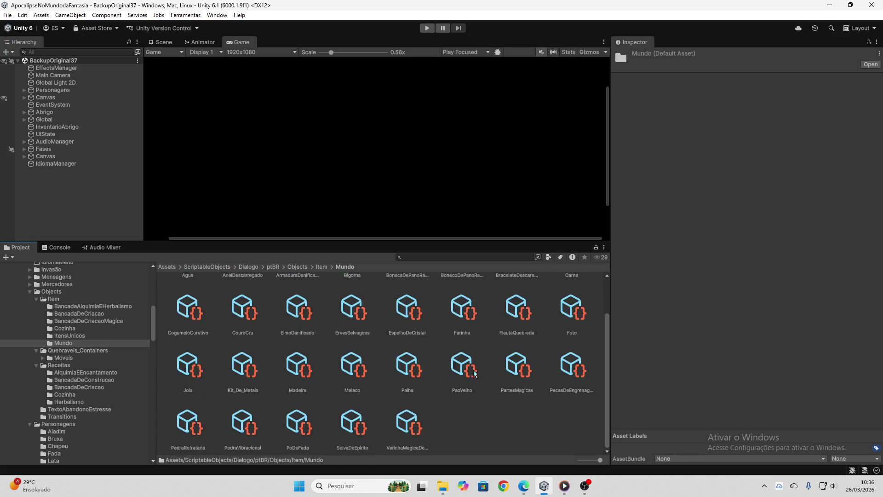
scroll(476, 382, "up", 2)
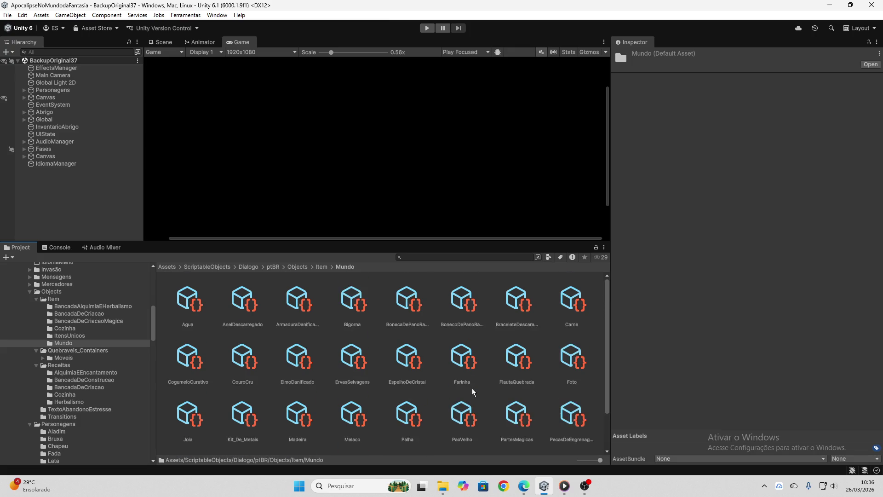